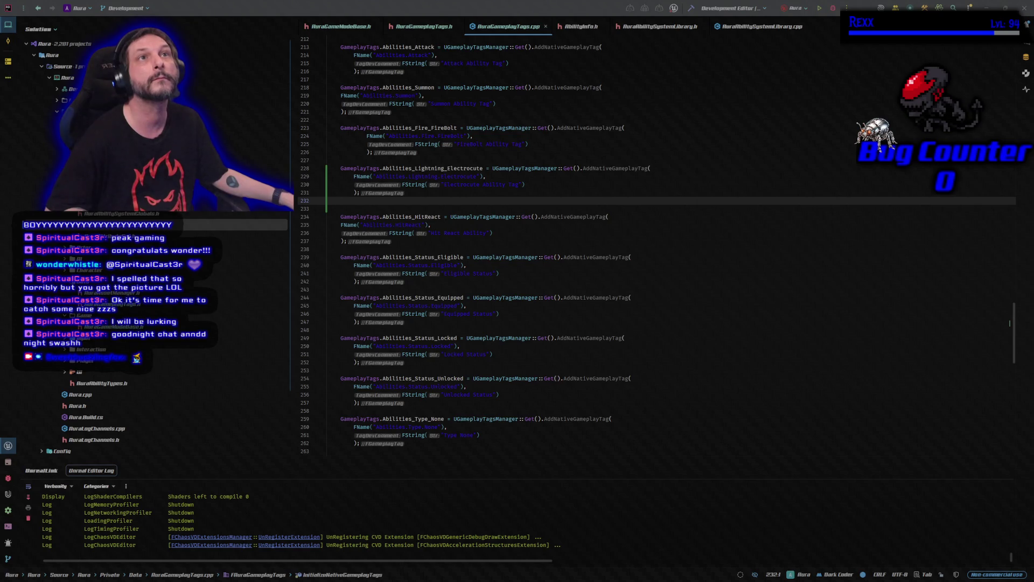
# Step: Add the forward declaration 'class UGameplayAbility;' below the includes in AbilityInfo.h
pyautogui.click(575, 26)
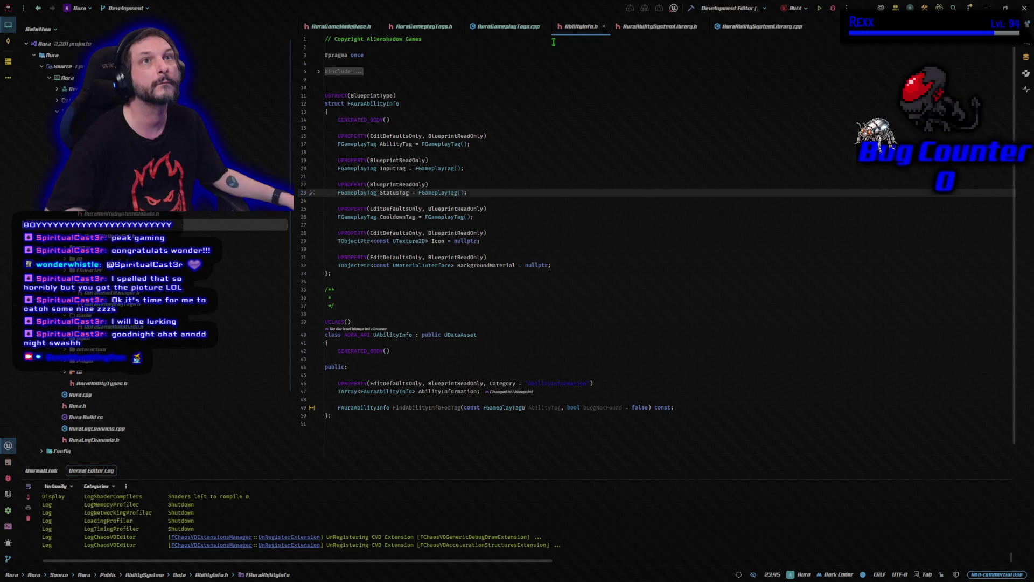
pyautogui.click(320, 74)
pyautogui.click(398, 112)
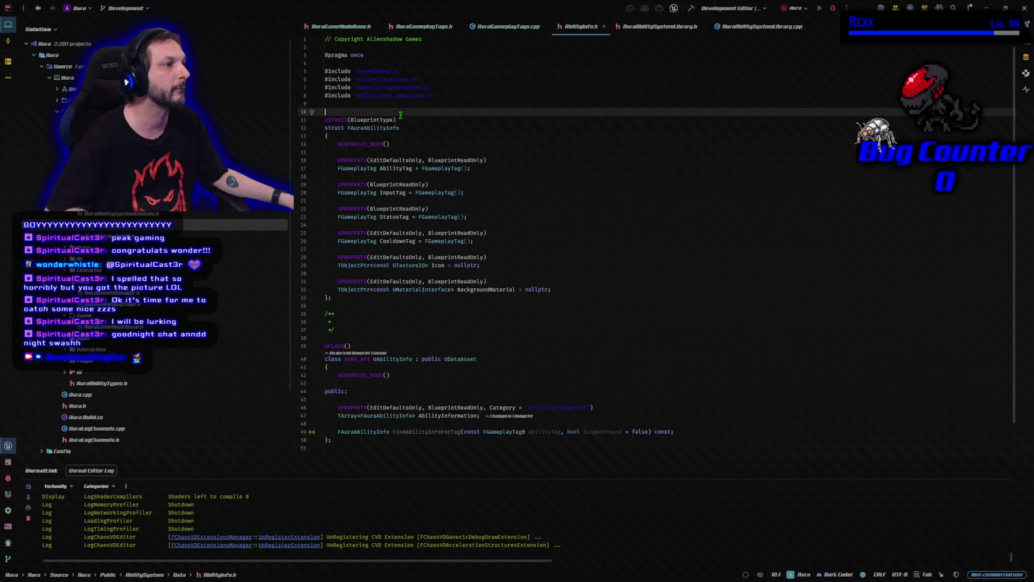
pyautogui.press('Return')
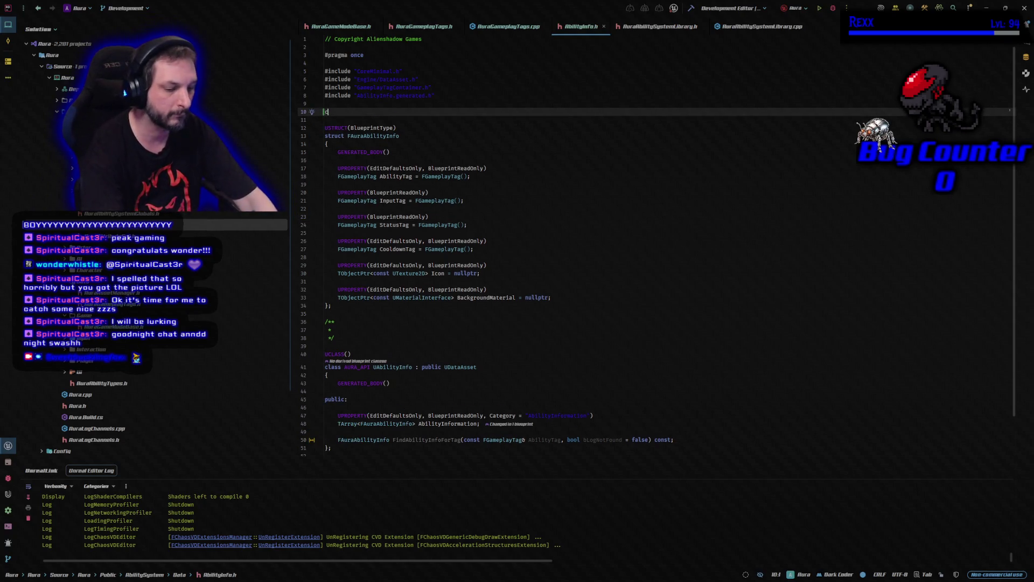
pyautogui.write('lass ')
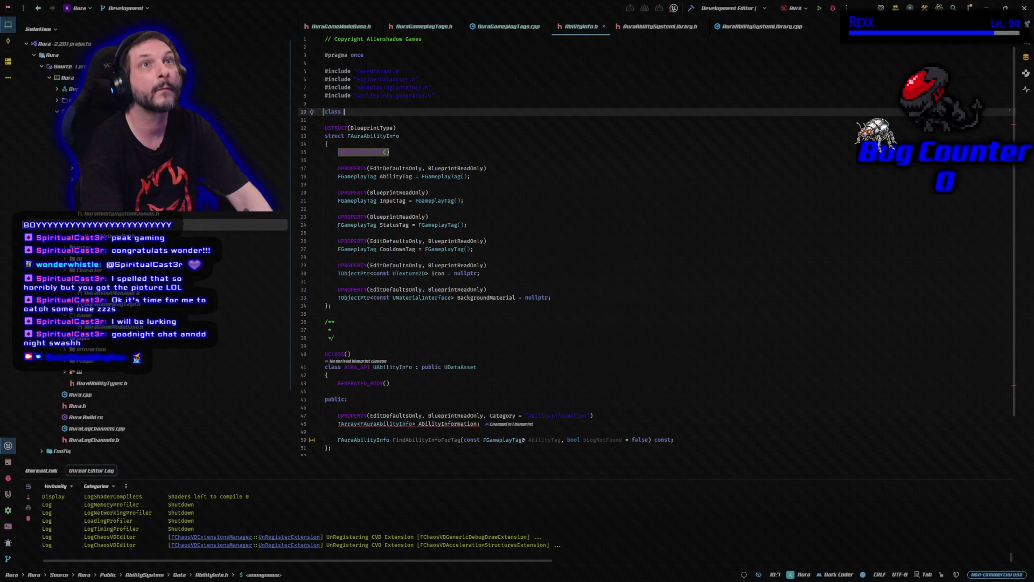
pyautogui.write('UGameplayA')
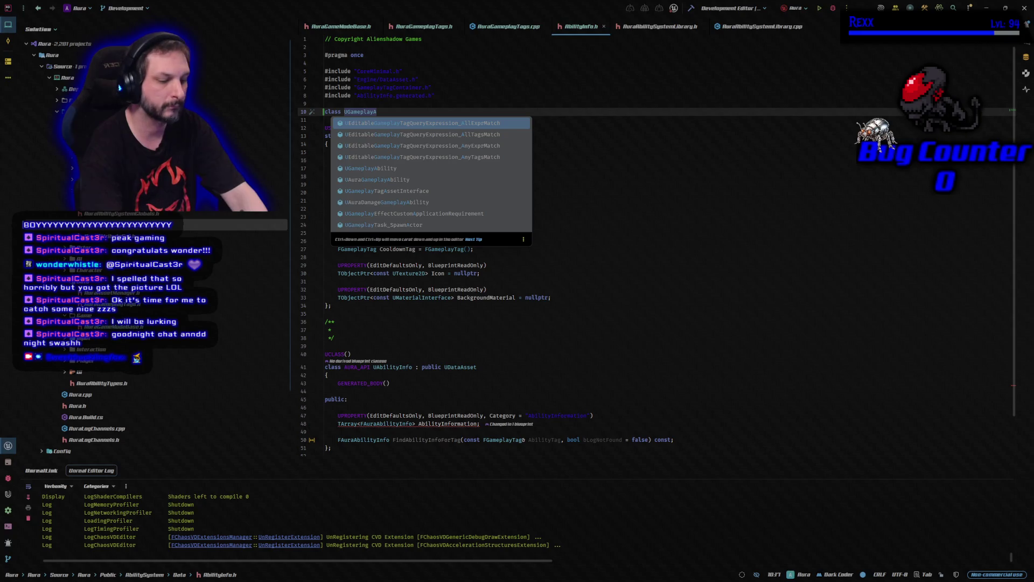
pyautogui.write('bility;')
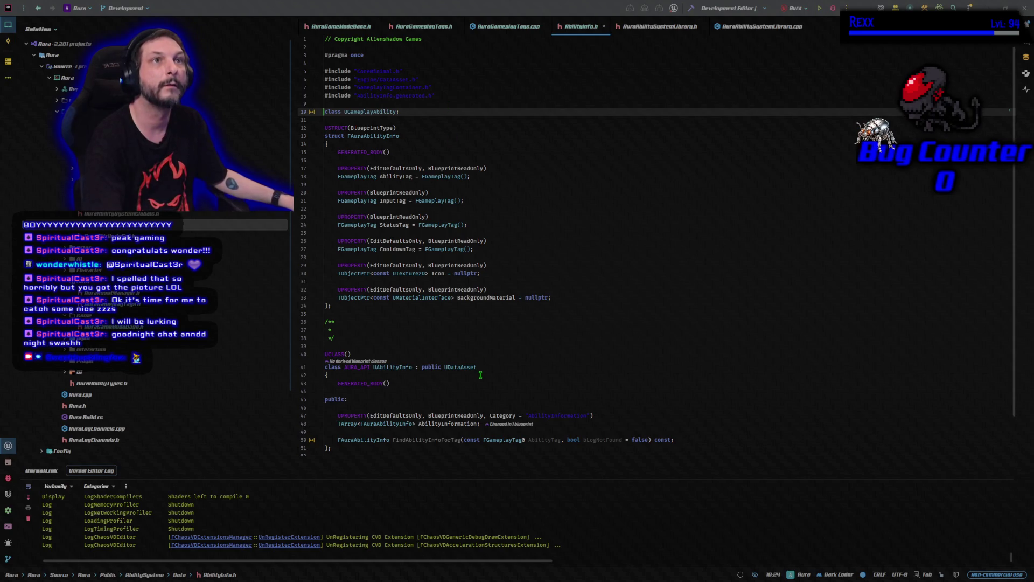
# Step: Add int32 LevelRequirement = 1 and TSubclassOf<UGameplayAbility> Ability properties to FAuraAbilityInfo
pyautogui.scroll(-2, 512, 341)
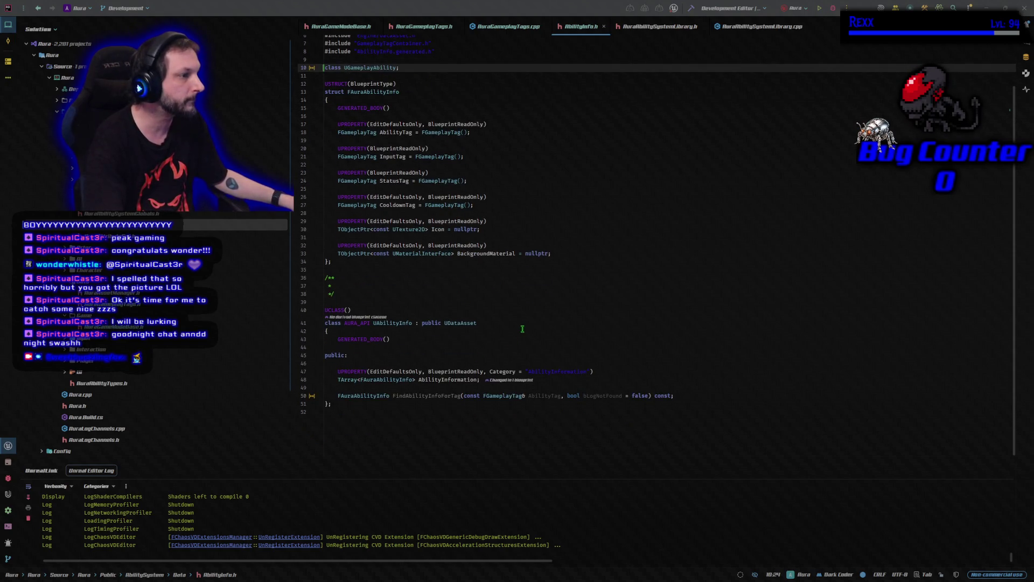
pyautogui.click(574, 256)
pyautogui.press('Return')
pyautogui.press('Return')
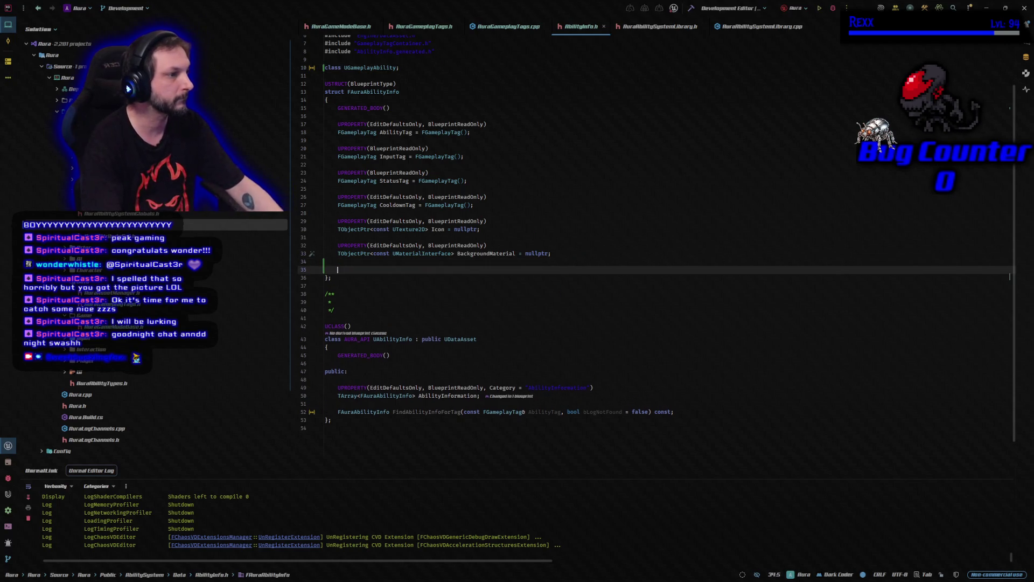
pyautogui.press('Tab')
pyautogui.press('Return')
pyautogui.click(490, 347)
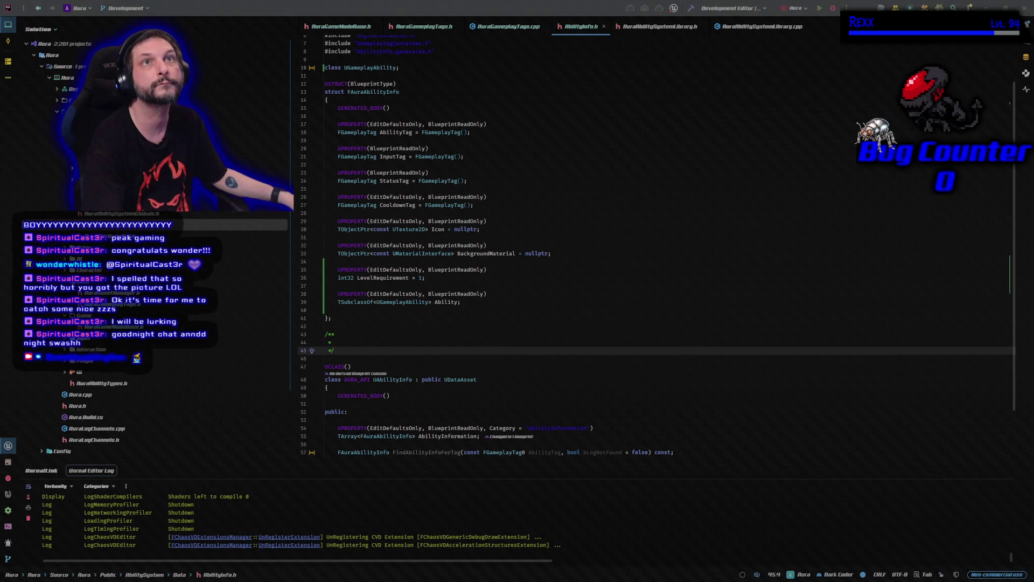
pyautogui.hotkey('ctrl', 'Tab')
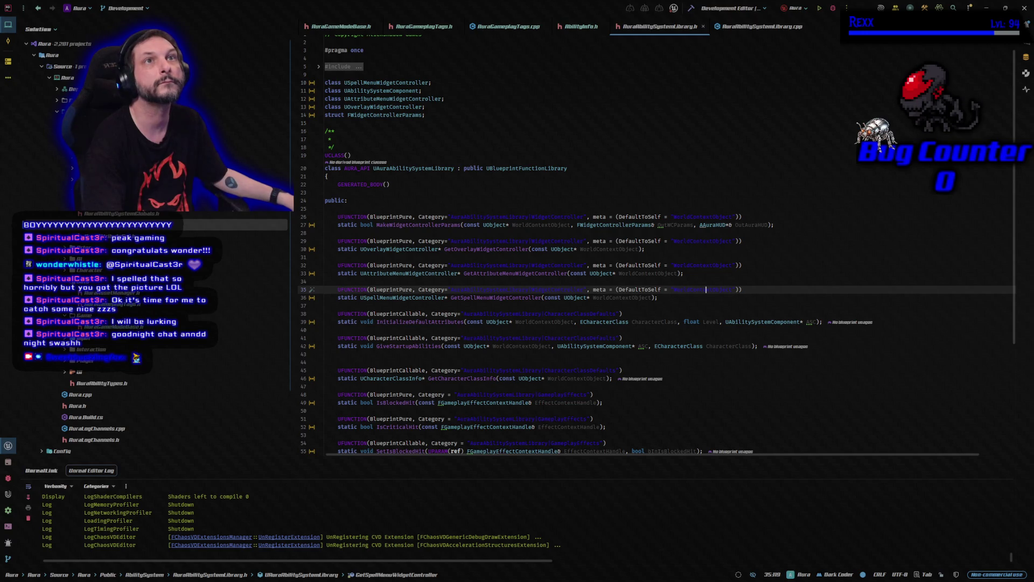
# Step: Forward-declare 'class UAbilityInfo;' at the top of AuraAbilitySystemLibrary.h
pyautogui.click(325, 83)
pyautogui.press('Return')
pyautogui.press('Up')
pyautogui.write('clas')
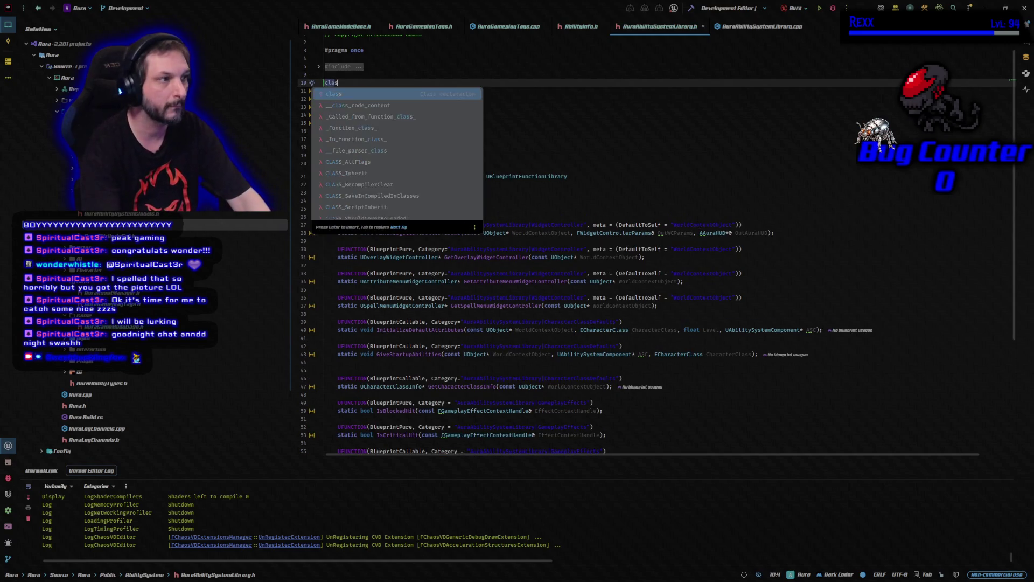
pyautogui.write('s UAbilityIn')
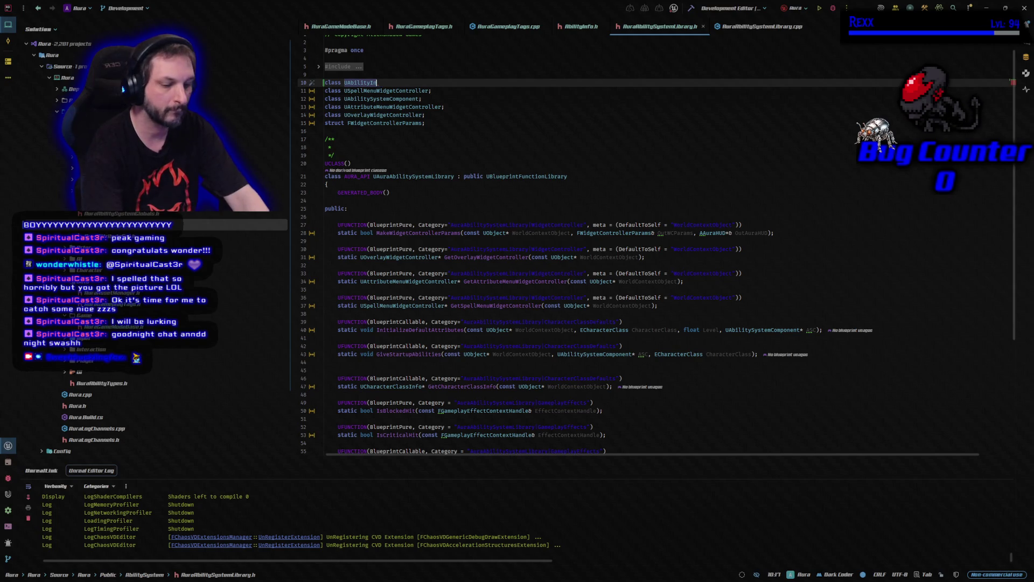
pyautogui.write('fo;')
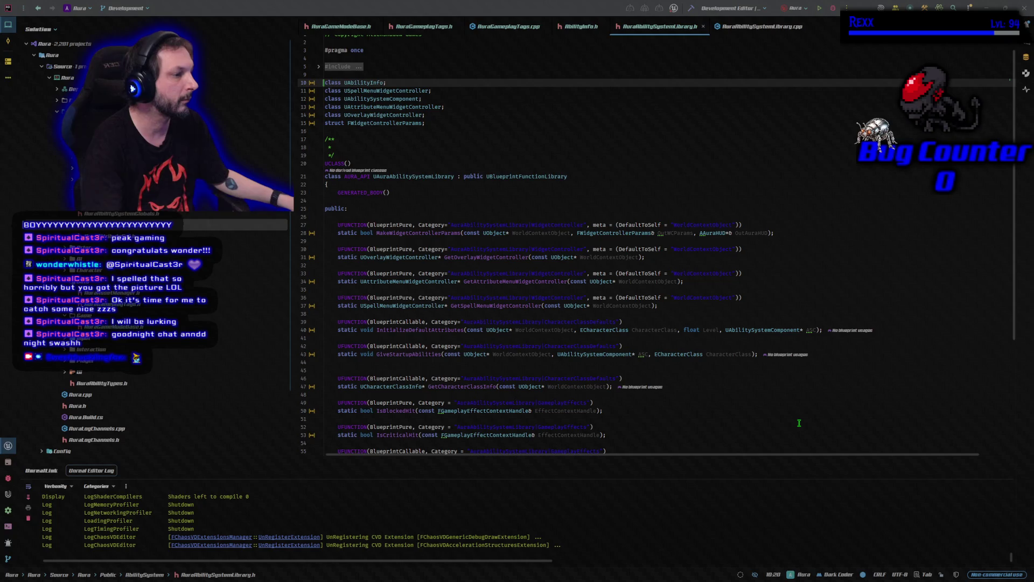
# Step: Declare a BlueprintCallable static GetAbilityInfo function below GetCharacterClassInfo
pyautogui.scroll(-1, 800, 423)
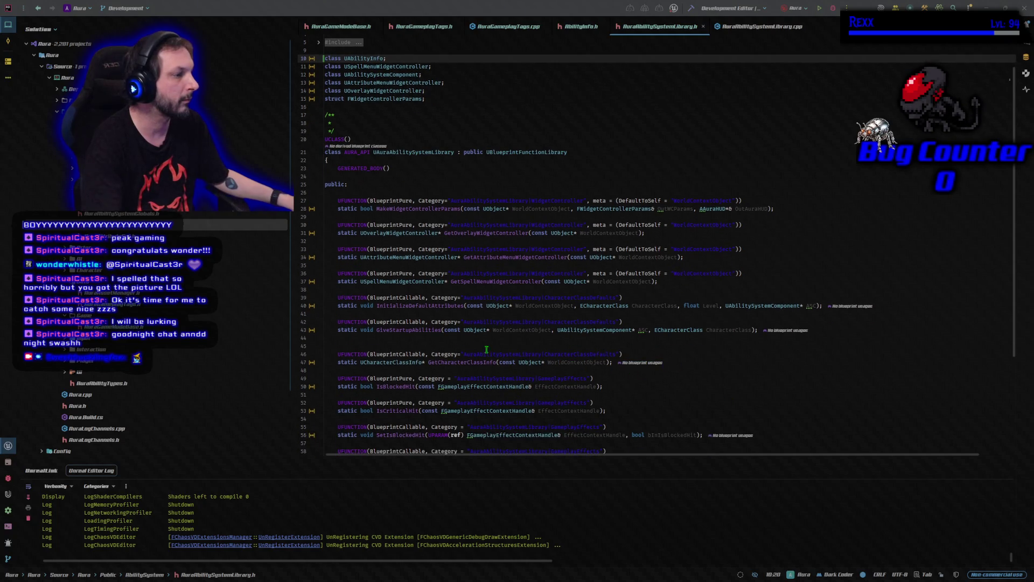
pyautogui.click(471, 362)
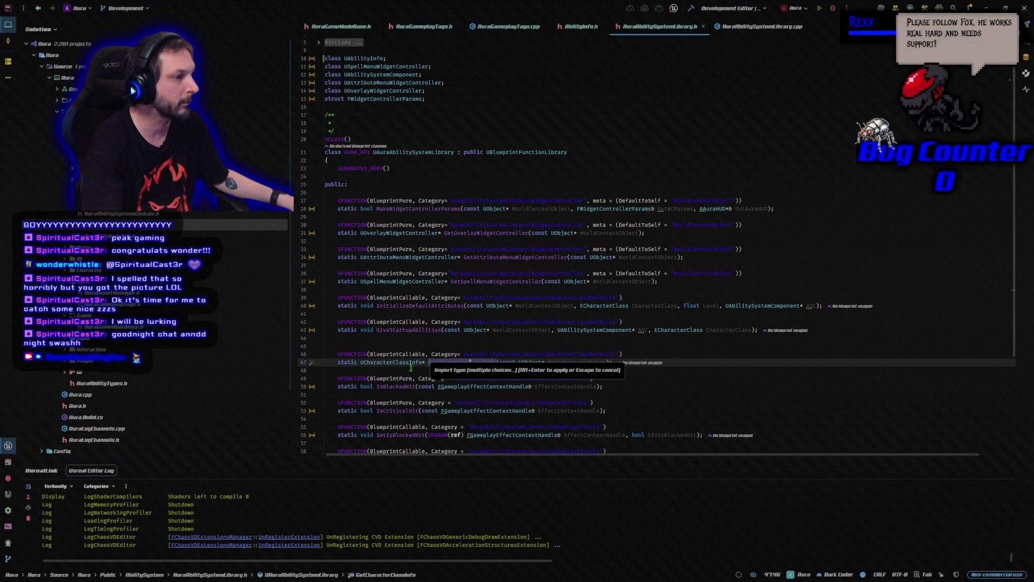
pyautogui.press('Down')
pyautogui.hotkey('ctrl', 'v')
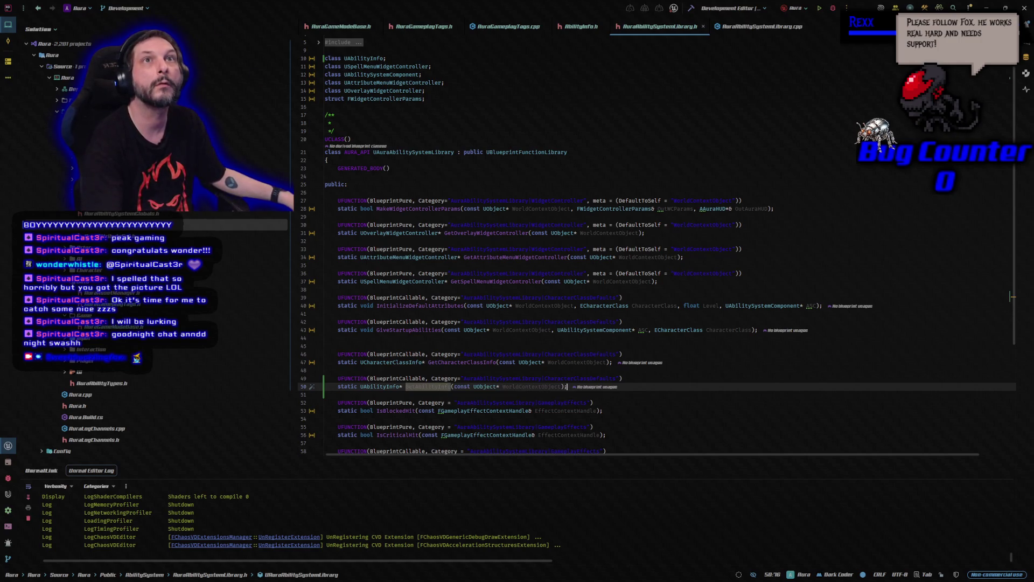
pyautogui.click(754, 26)
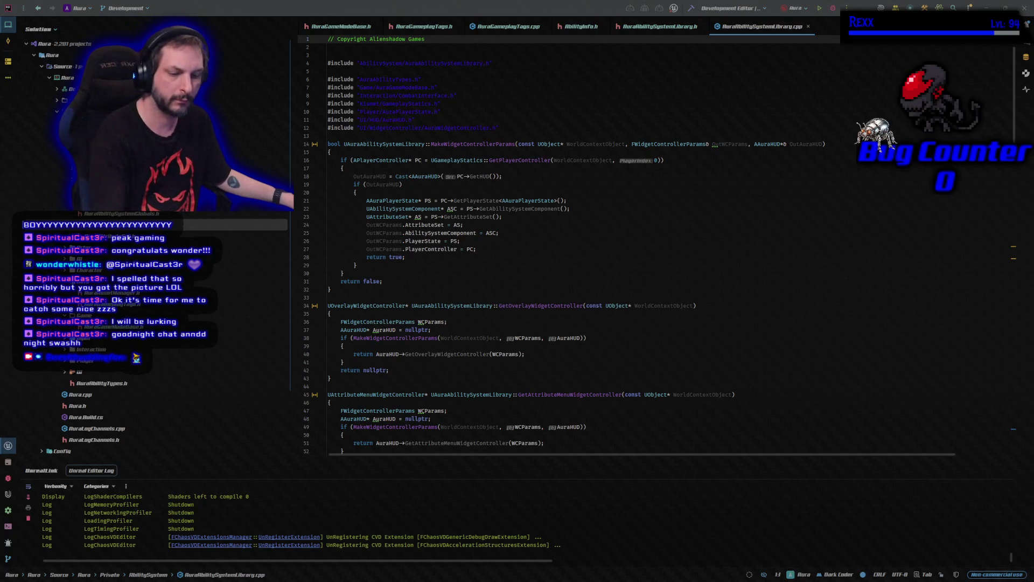
# Step: Make the AAuraGameModeBase pointer on line 131 const in GetCharacterClassInfo
pyautogui.scroll(-10, 547, 303)
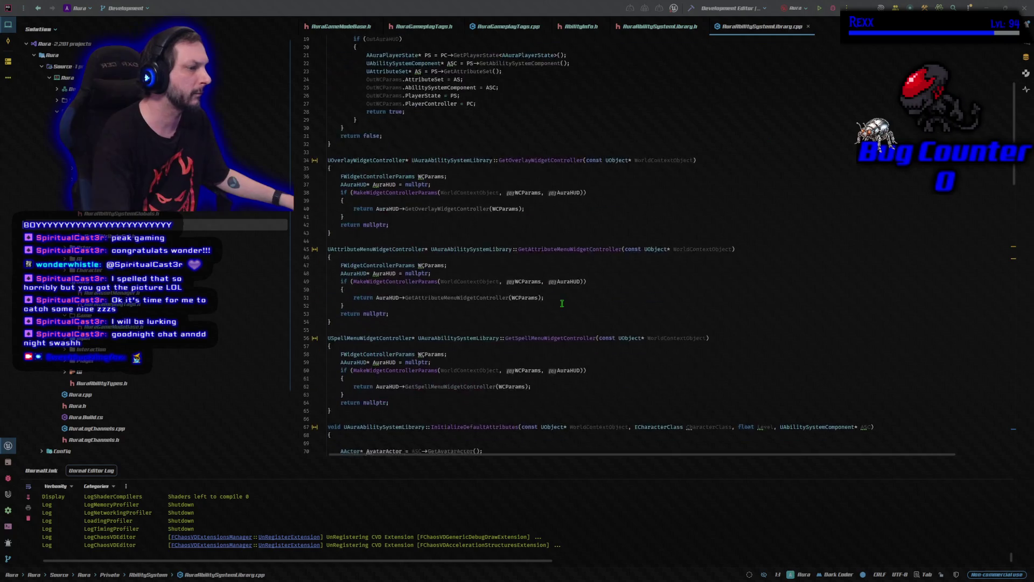
pyautogui.scroll(-15, 546, 303)
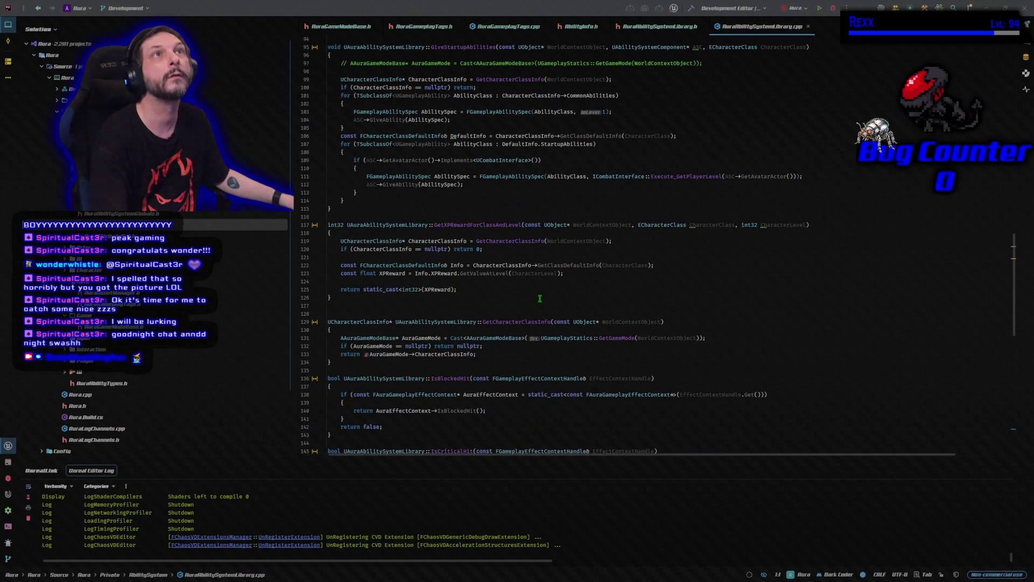
pyautogui.scroll(-2, 540, 298)
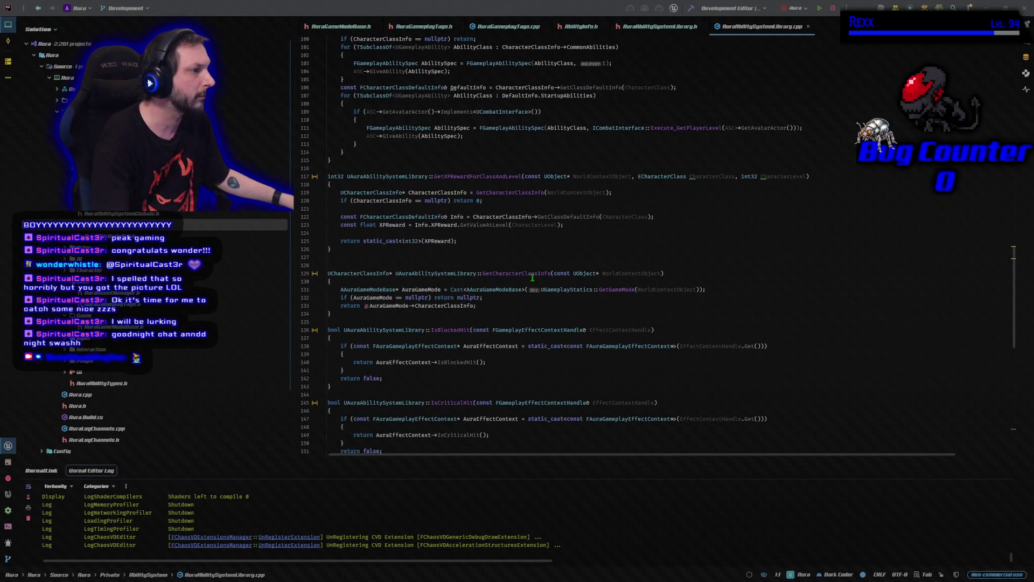
pyautogui.click(532, 274)
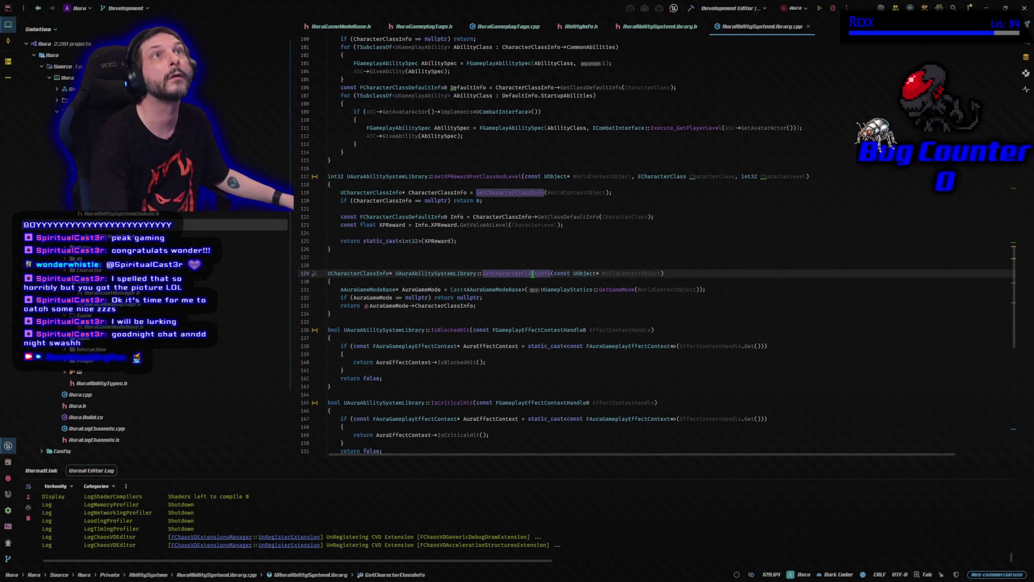
pyautogui.moveTo(532, 274)
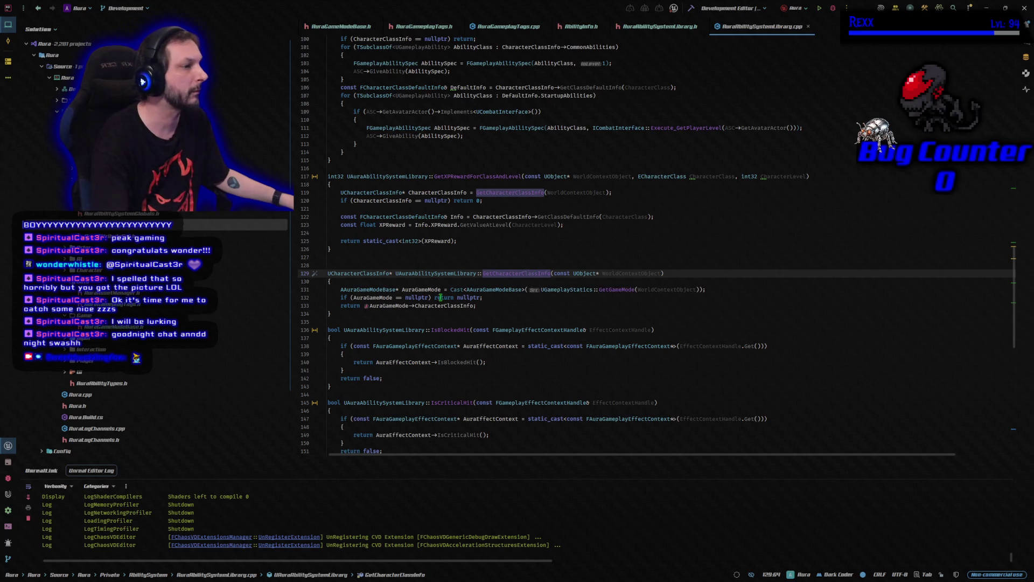
pyautogui.moveTo(342, 291)
pyautogui.mouseDown()
pyautogui.moveTo(674, 303)
pyautogui.moveTo(716, 288)
pyautogui.mouseUp()
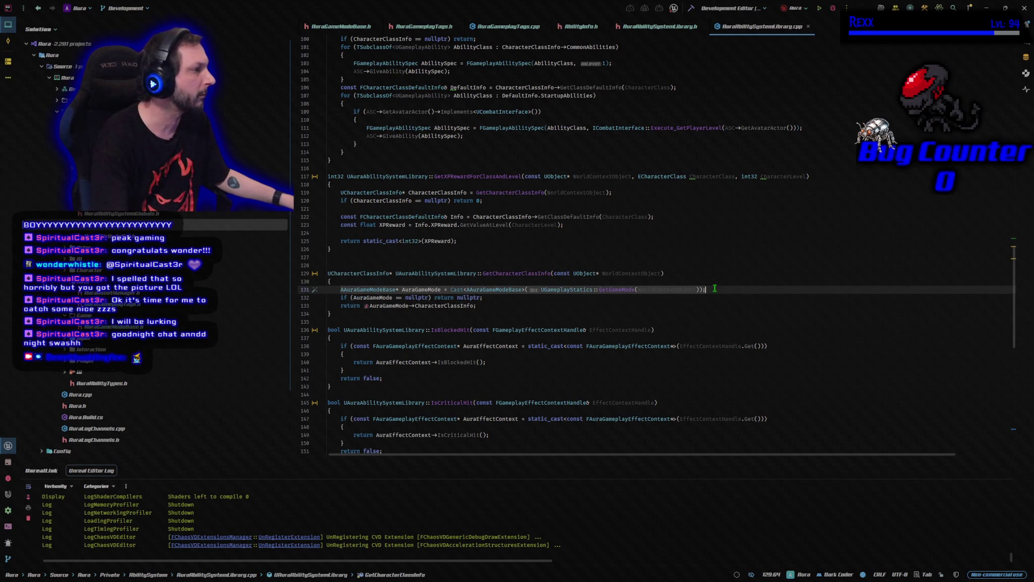
pyautogui.press('Home')
pyautogui.write('const')
pyautogui.press('End')
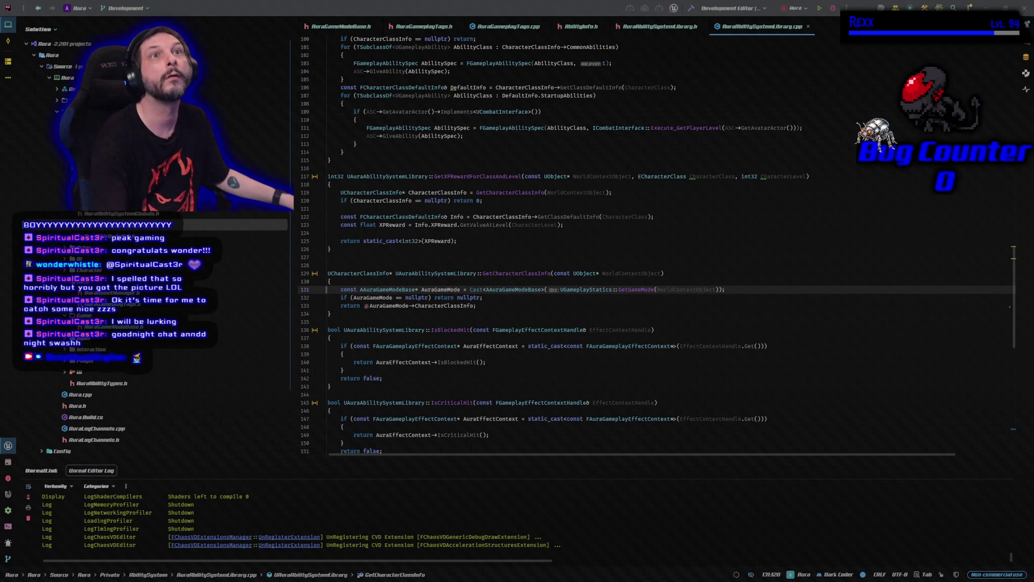
# Step: Add a GetAbilityInfo implementation returning the game mode's AbilityInfo, then build with Ctrl+Shift+B
pyautogui.click(473, 319)
pyautogui.press('Return')
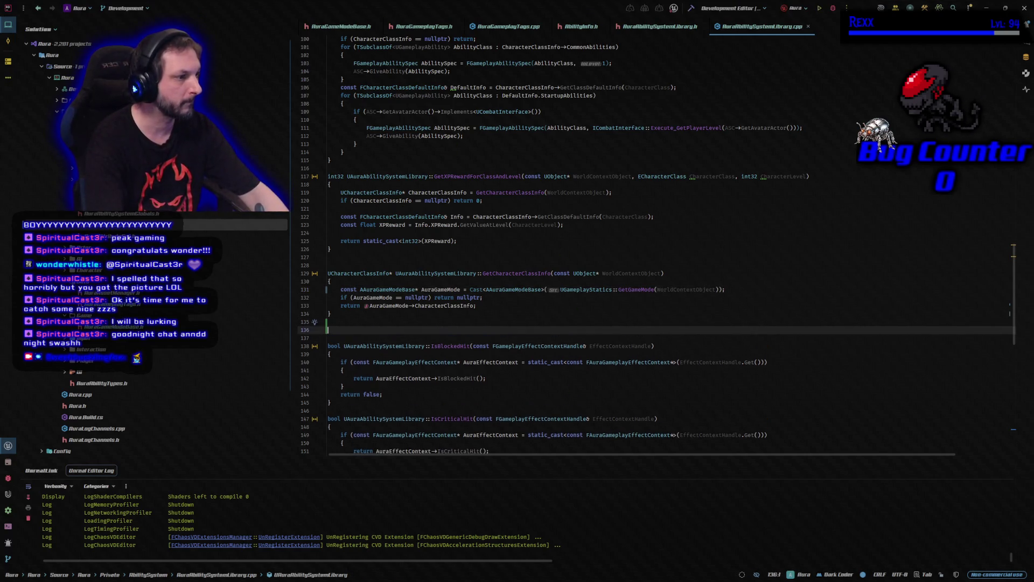
pyautogui.press('Tab')
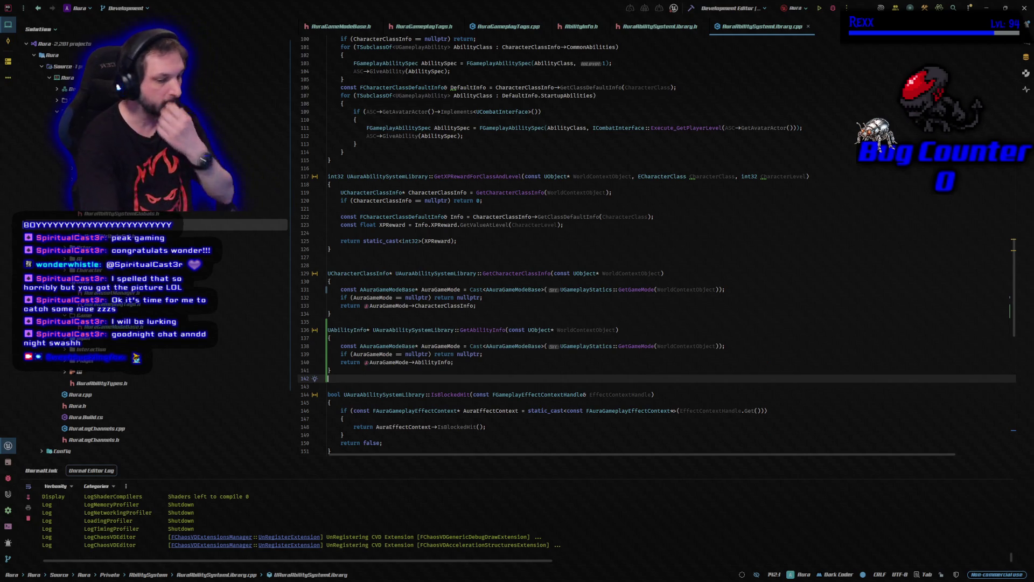
pyautogui.hotkey('ctrl', 'shift', 'b')
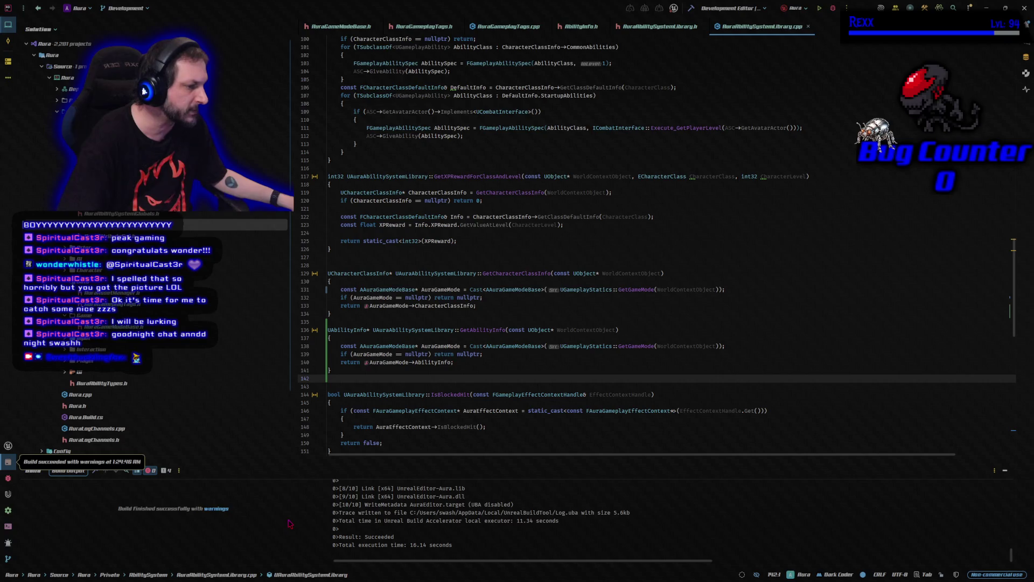
# Step: Run a fresh build so Unreal Editor relaunches on the Dungeon level
pyautogui.click(830, 9)
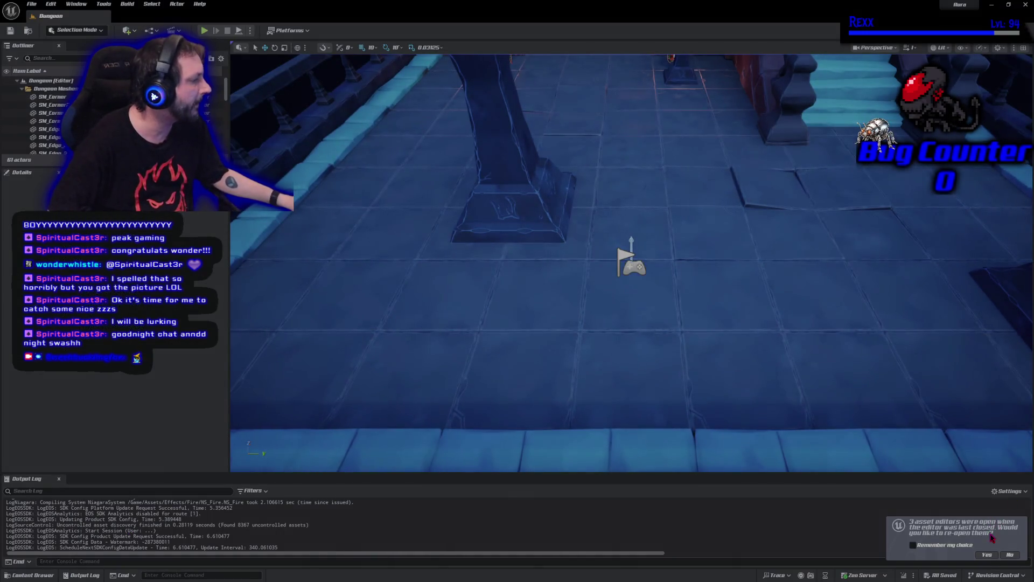
# Step: Reopen last session's asset editors, adjust the WBP_SpellGlobe_Button designer view, and open the Content Drawer
pyautogui.click(987, 556)
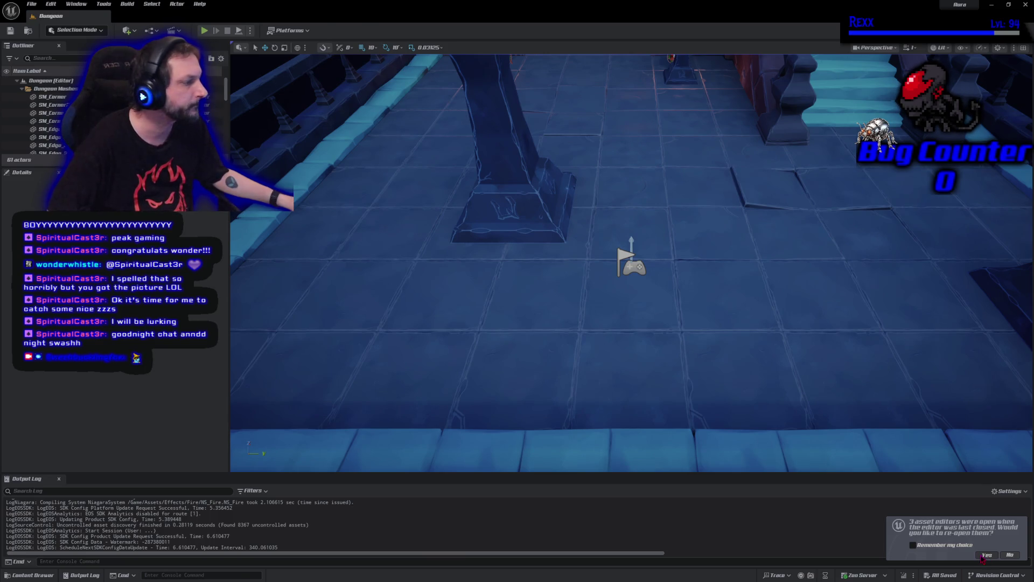
pyautogui.scroll(-1, 584, 388)
pyautogui.scroll(2, 561, 424)
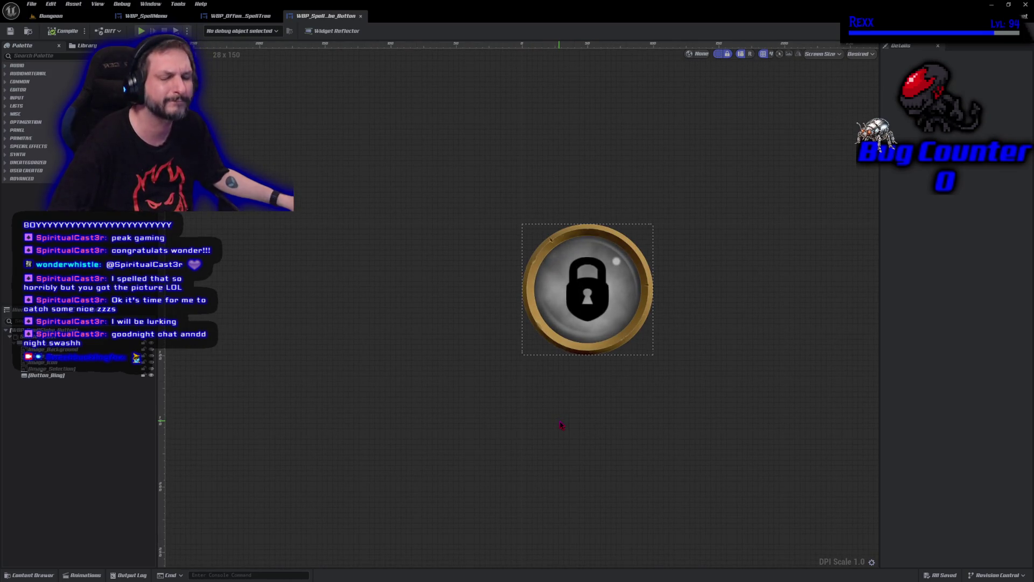
pyautogui.scroll(3, 559, 414)
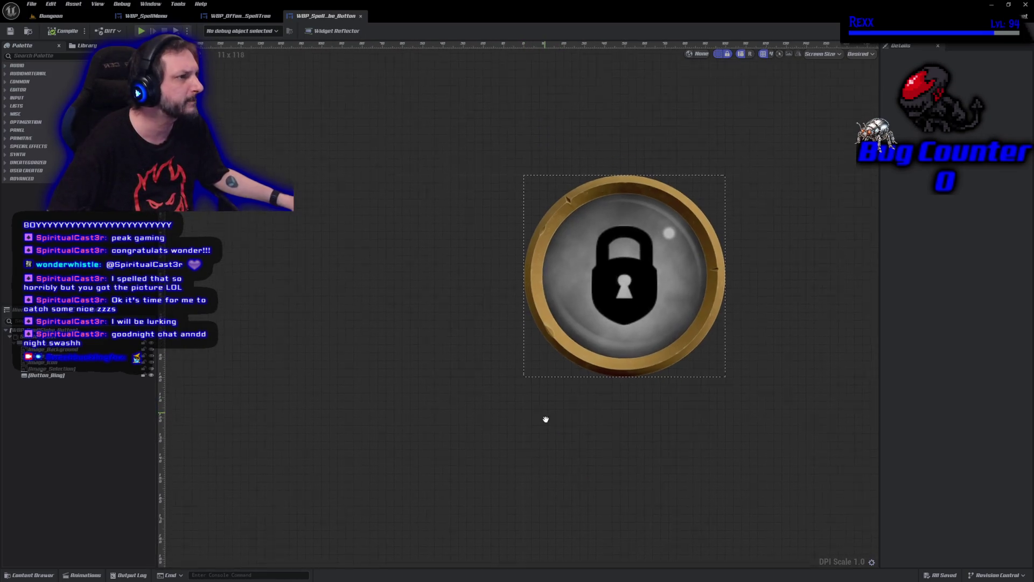
pyautogui.moveTo(535, 462); pyautogui.dragTo(533, 464)
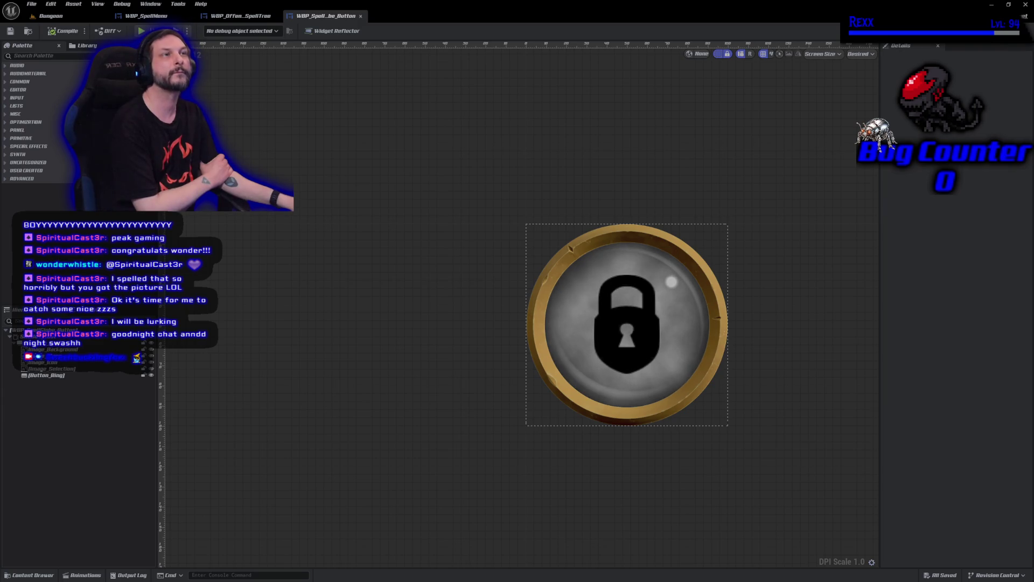
pyautogui.click(50, 574)
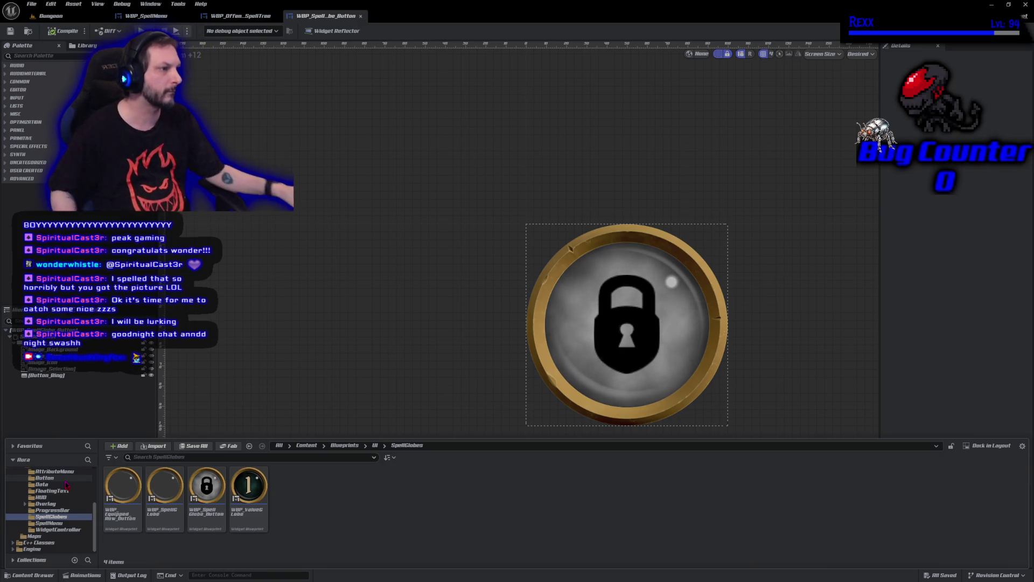
# Step: Close the offensive spell tree and spell globe button editors, leaving WBP_SpellMenu open
pyautogui.middleClick(251, 16)
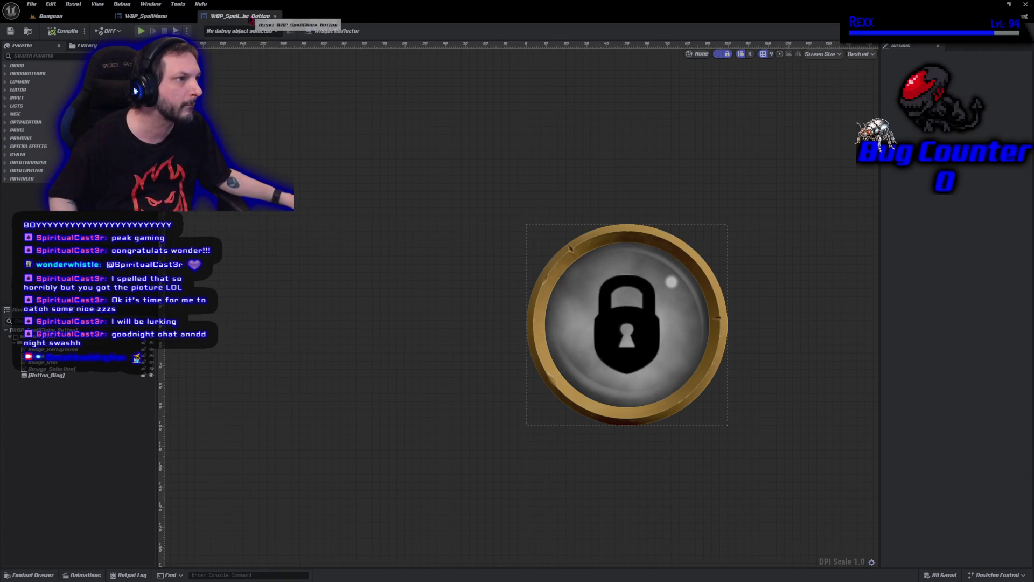
pyautogui.middleClick(251, 18)
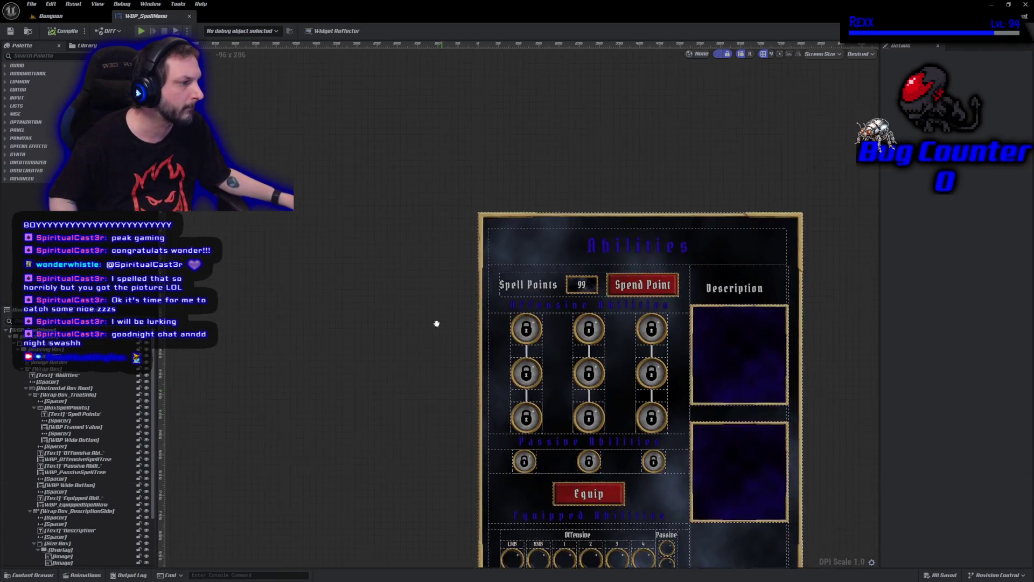
pyautogui.moveTo(436, 323); pyautogui.dragTo(369, 238)
# Step: Open DA_AbilityInfo from the Blueprints > AbilitySystem > Data folder
pyautogui.hotkey('ctrl', 'space')
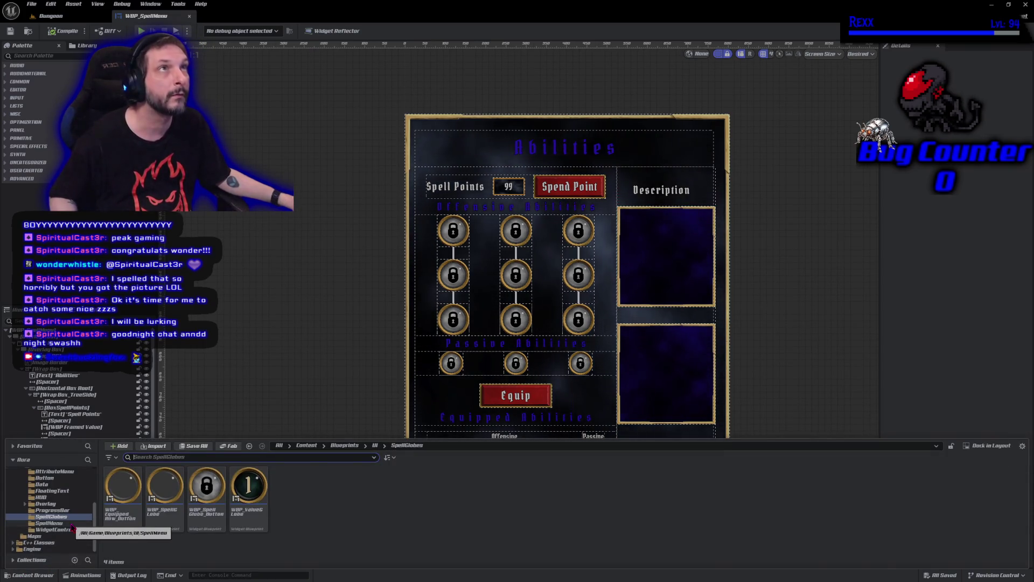
pyautogui.scroll(3, 69, 518)
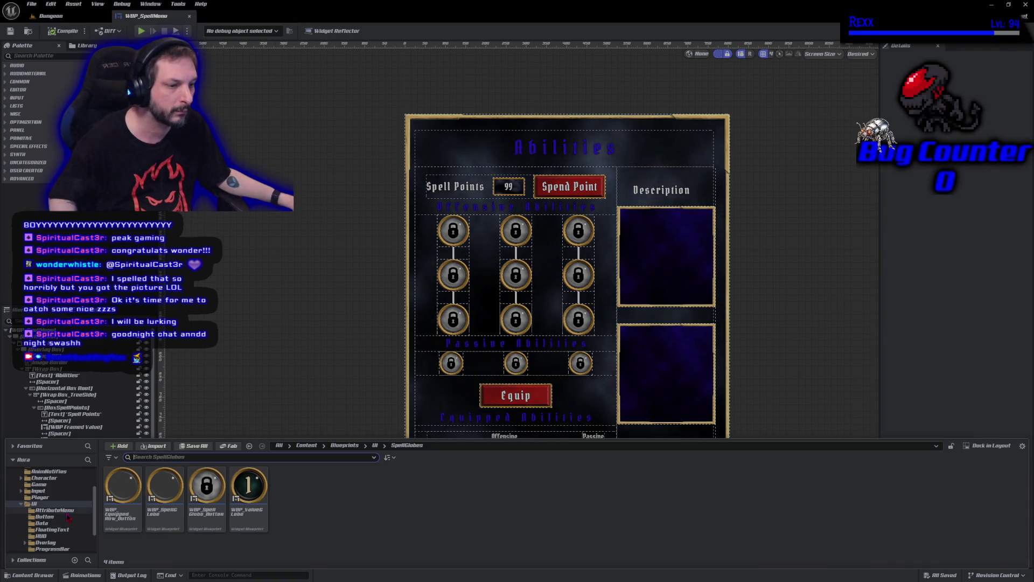
pyautogui.scroll(5, 69, 517)
pyautogui.click(51, 497)
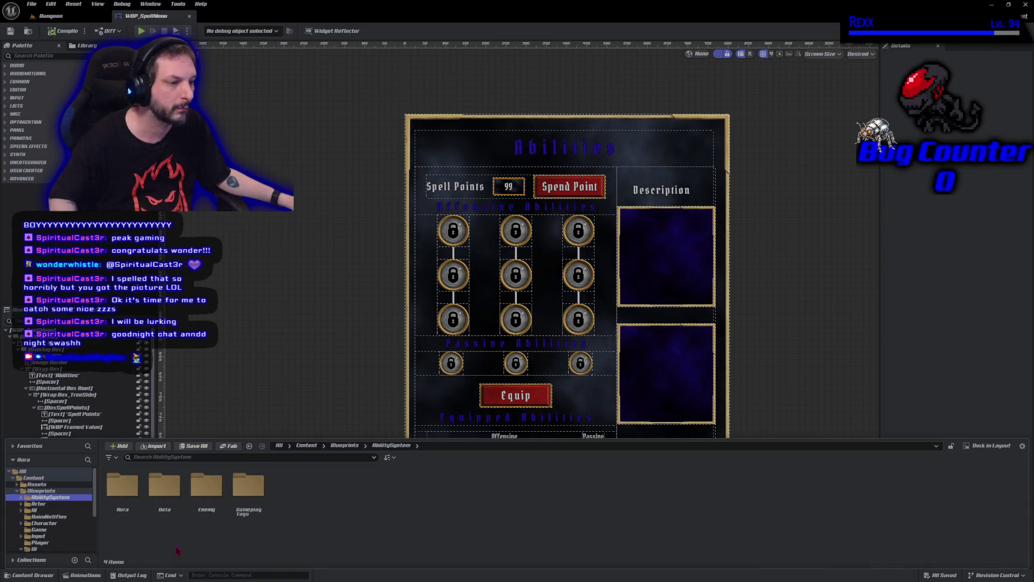
pyautogui.doubleClick(164, 486)
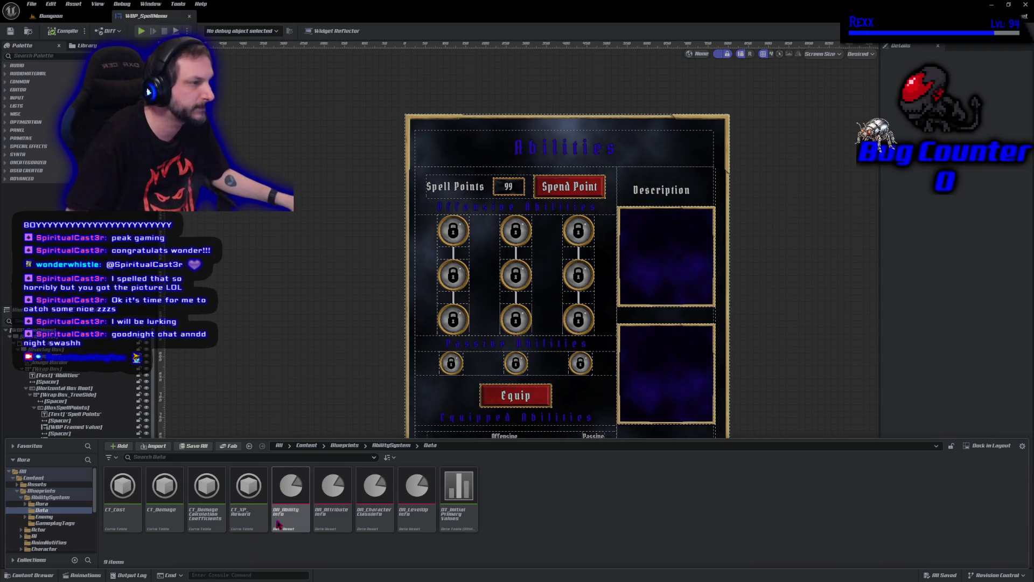
pyautogui.doubleClick(278, 523)
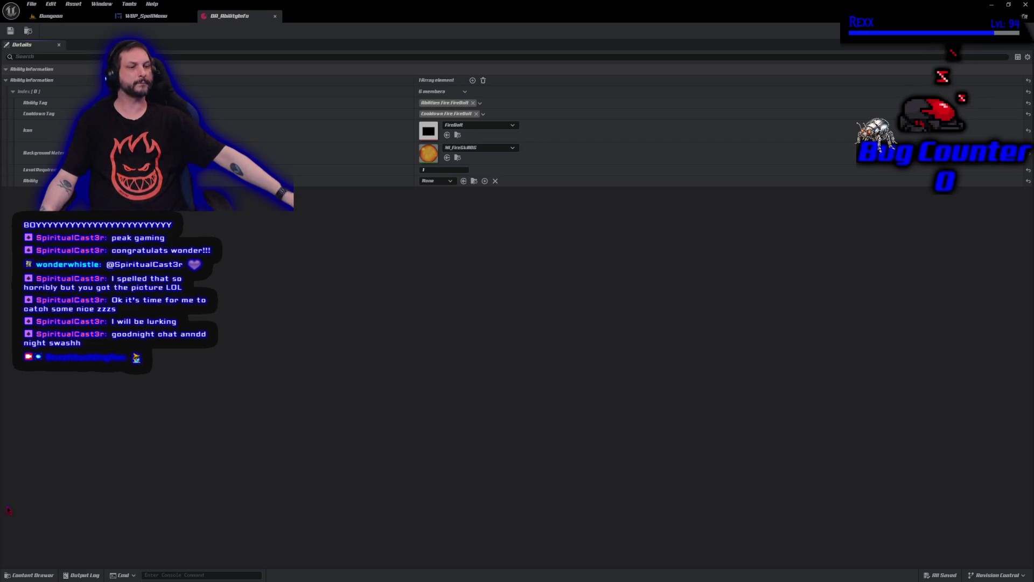
# Step: Open the Content Drawer with DA_AbilityInfo's FireBolt entry showing Level Requirement 1 and Ability None
pyautogui.click(30, 575)
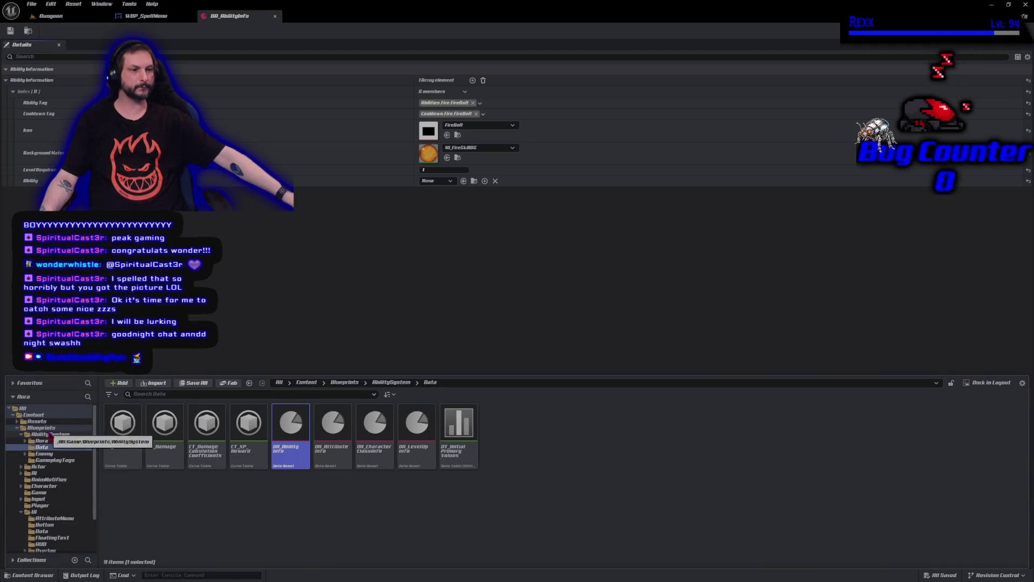
# Step: Open BP_AuraGameMode, assign DA_AbilityInfo to its empty ability info slot, and compile
pyautogui.click(49, 493)
pyautogui.doubleClick(109, 452)
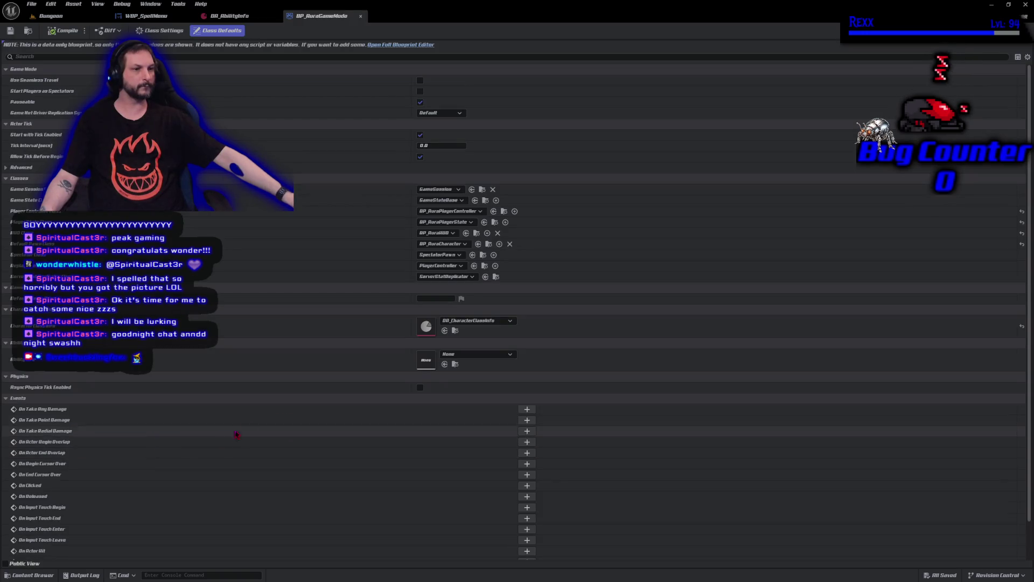
pyautogui.click(475, 354)
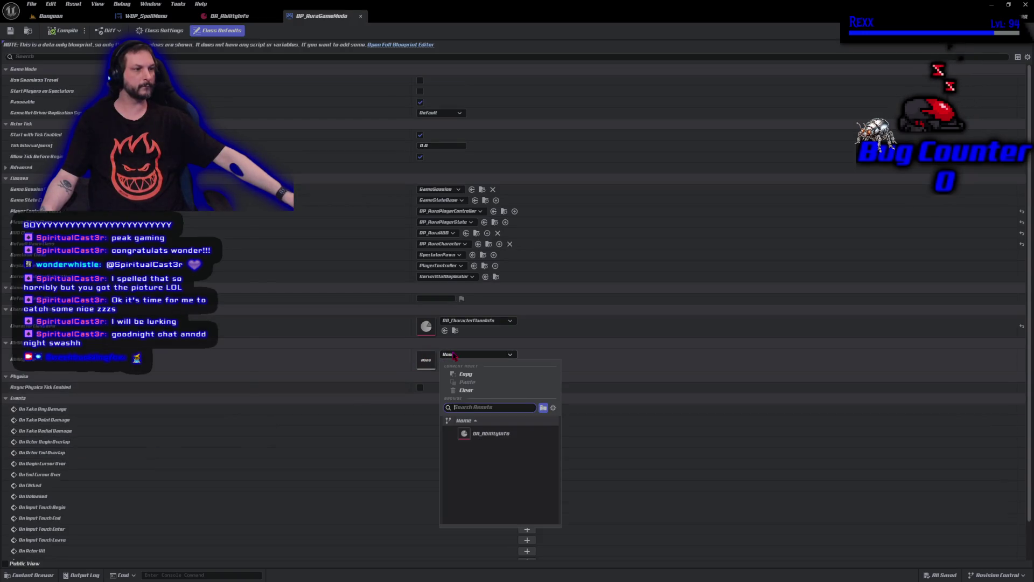
pyautogui.click(474, 433)
pyautogui.click(64, 33)
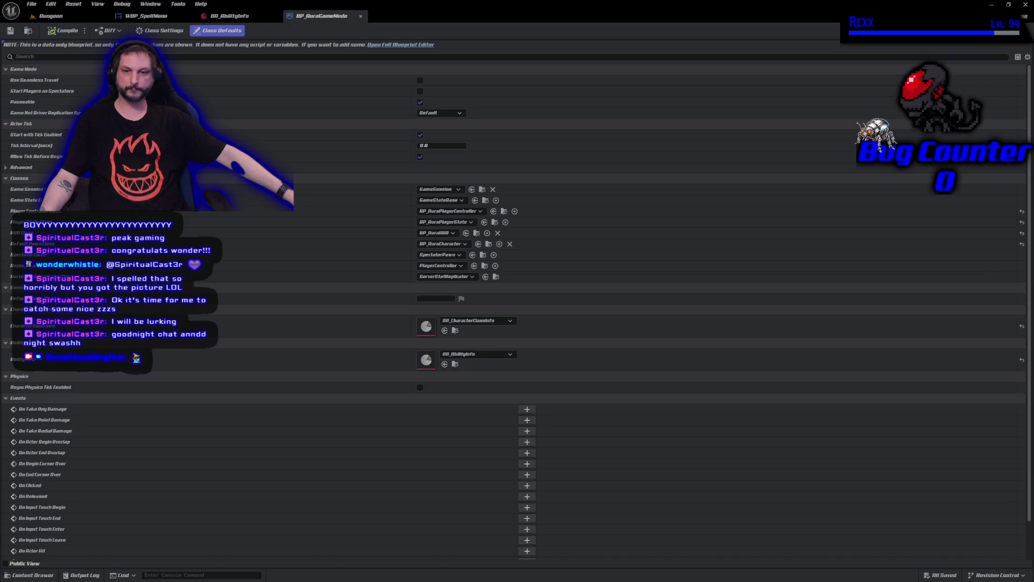
pyautogui.hotkey('alt', 'Tab')
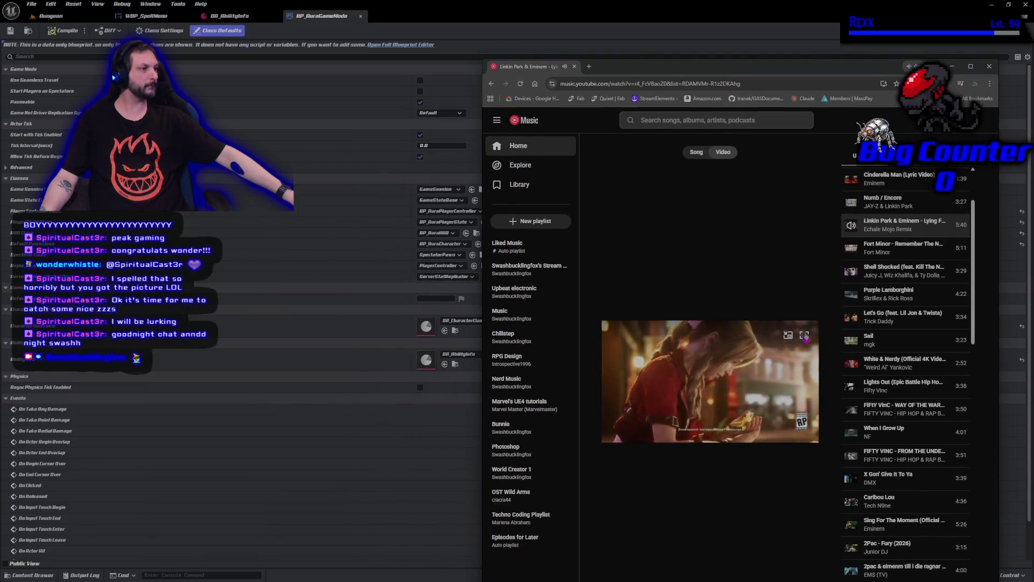
# Step: Pause the Lying From You track in YouTube Music and exit full screen
pyautogui.click(804, 335)
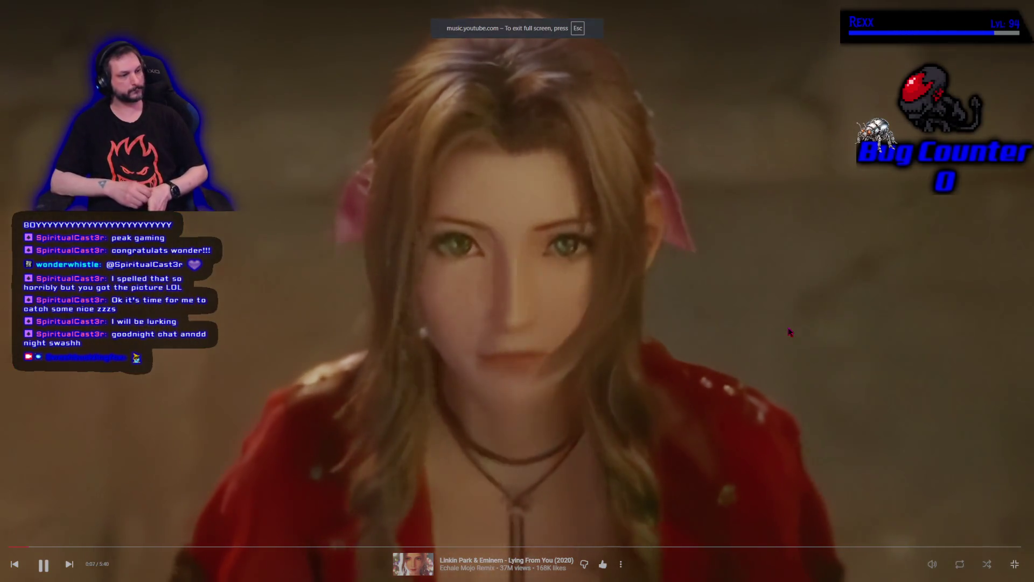
pyautogui.click(785, 358)
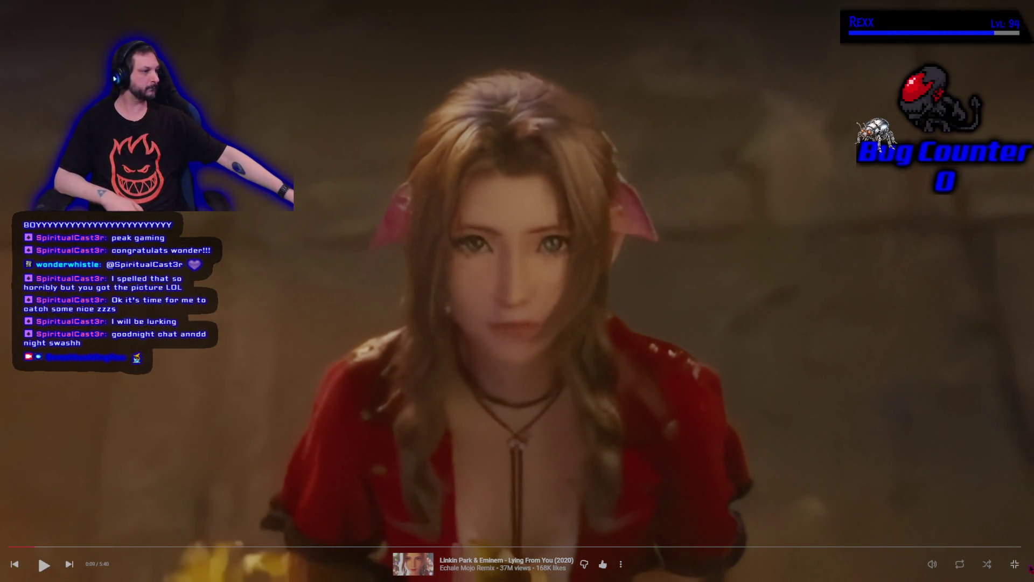
pyautogui.click(1015, 564)
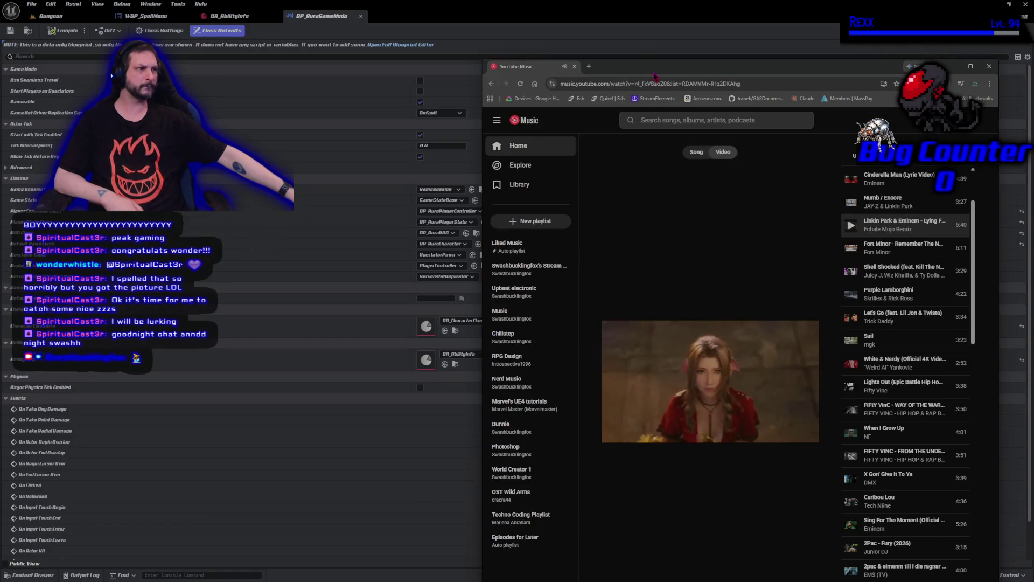
pyautogui.press('super+Down')
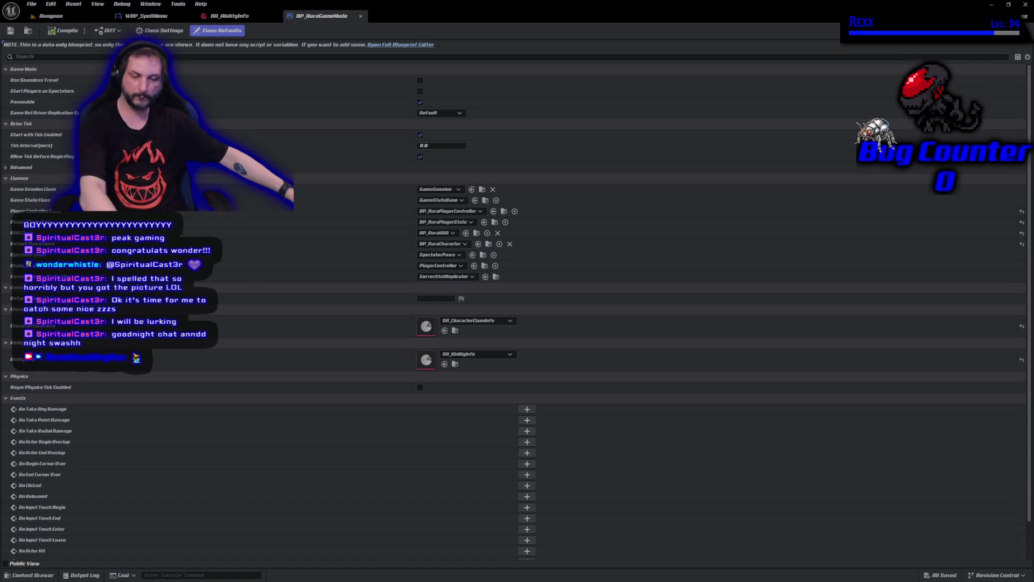
pyautogui.hotkey('alt', 'Tab')
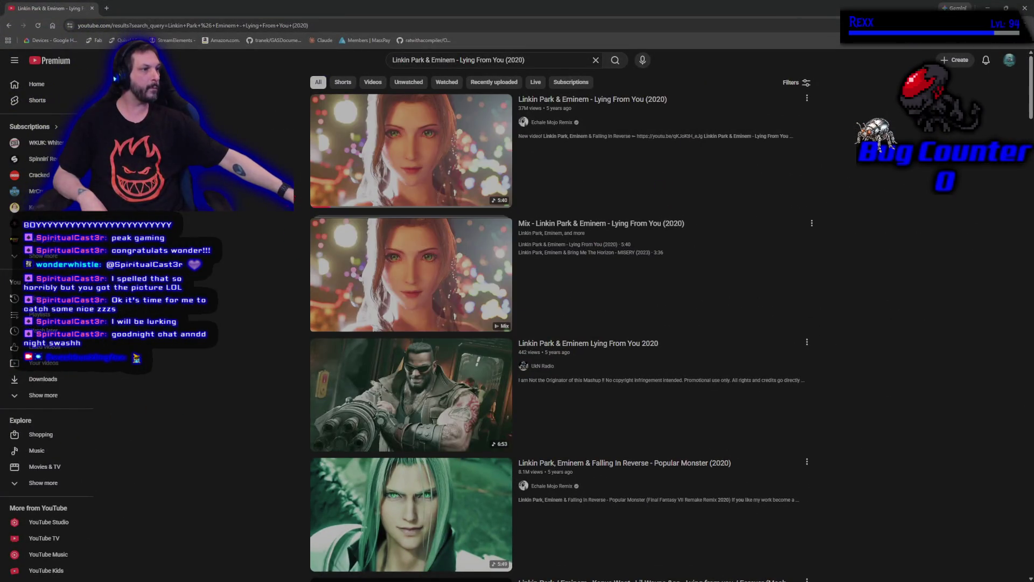
# Step: Play 'Linkin Park & Eminem - Lying From You (2020)' at 1080p60, full screen, unmuted
pyautogui.click(377, 141)
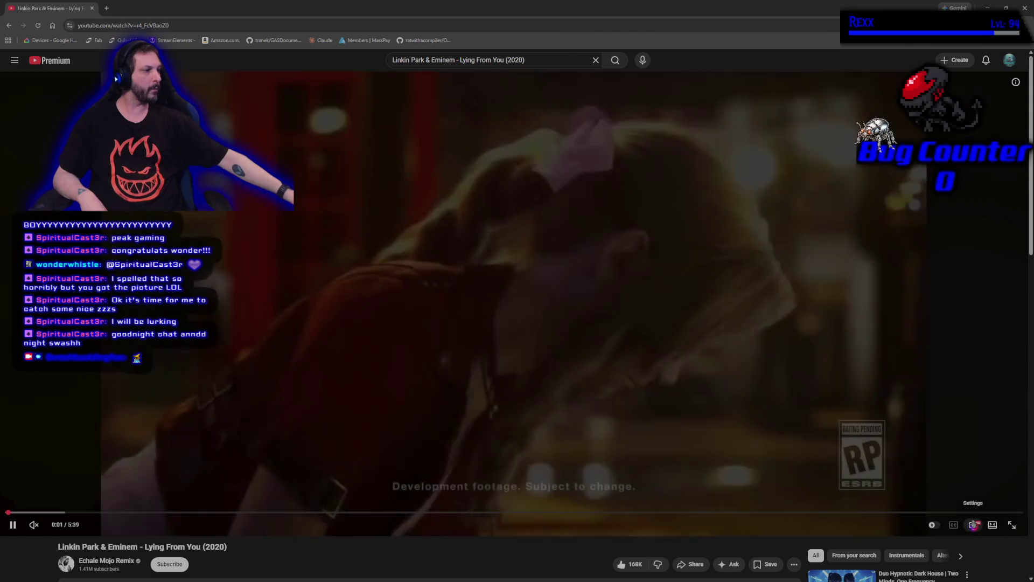
pyautogui.click(974, 524)
pyautogui.click(1001, 491)
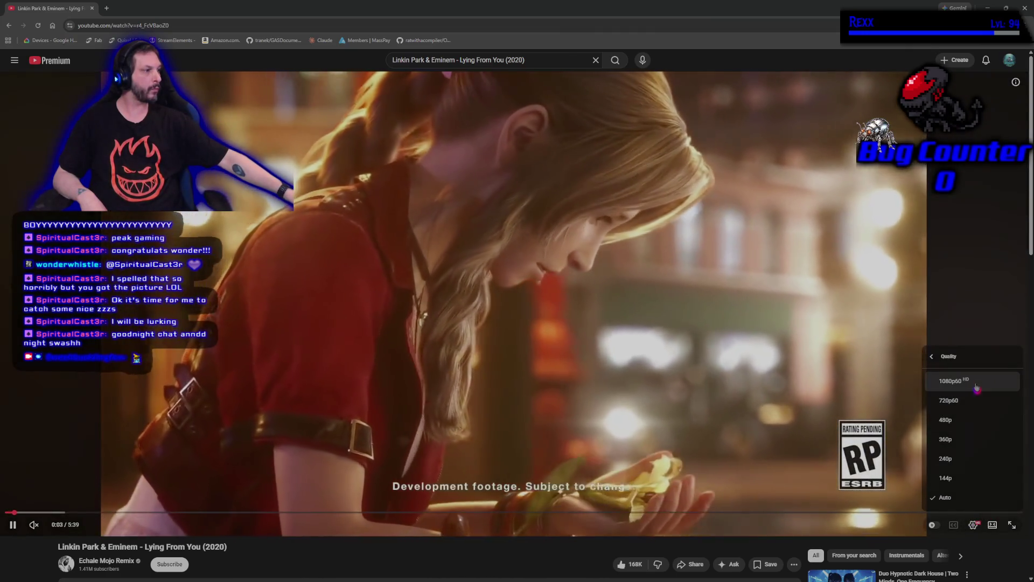
pyautogui.click(964, 380)
pyautogui.doubleClick(584, 369)
pyautogui.click(585, 369)
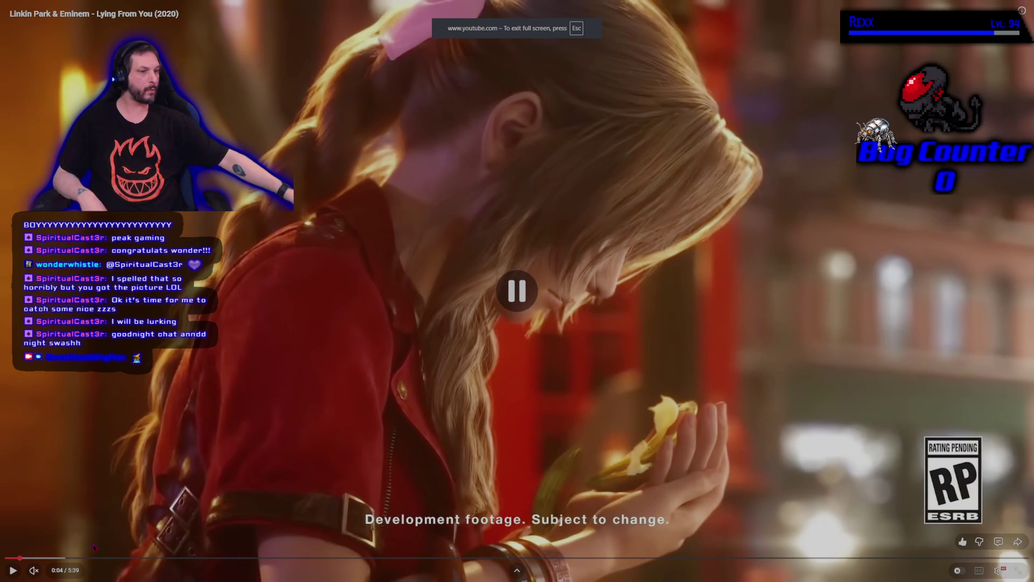
pyautogui.click(36, 572)
pyautogui.click(13, 570)
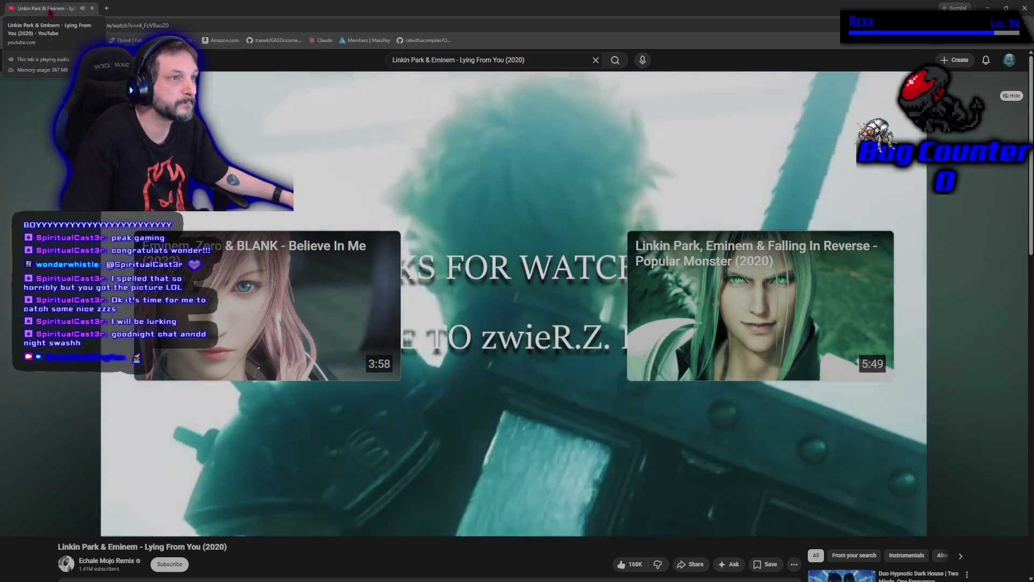
pyautogui.hotkey('alt', 'Tab')
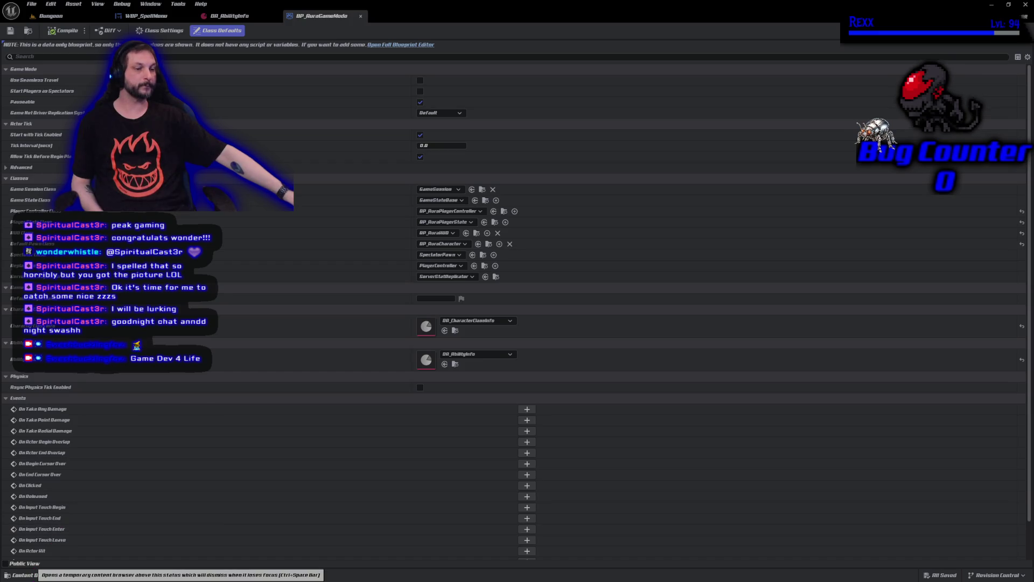
# Step: Open the content drawer on the Content/Blueprints/Game folder showing the game mode blueprint
pyautogui.click(30, 575)
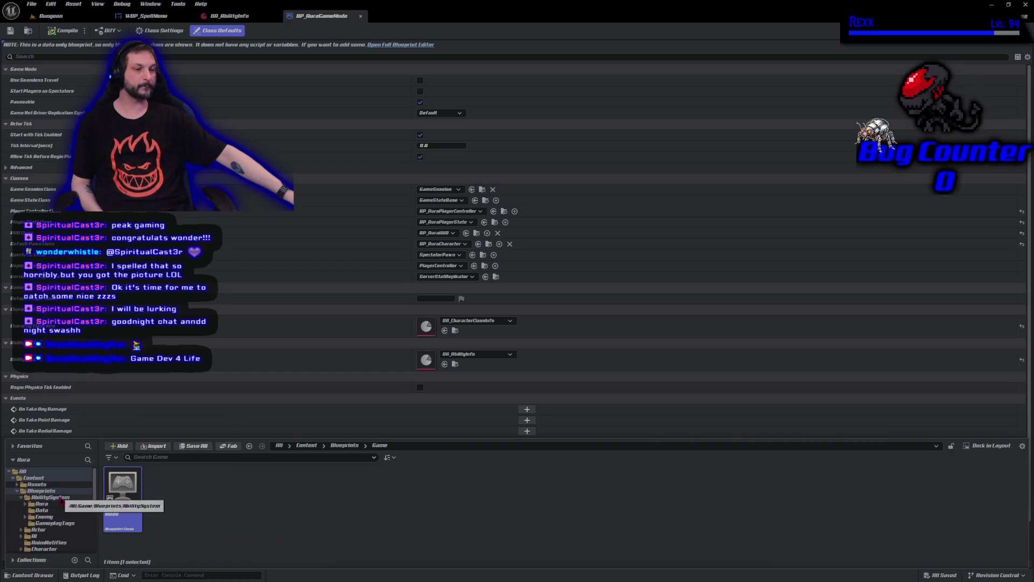
# Step: Add a Lightning folder beside Fire and Passive_Startup in Aura's Abilities and open it
pyautogui.click(41, 503)
pyautogui.doubleClick(122, 485)
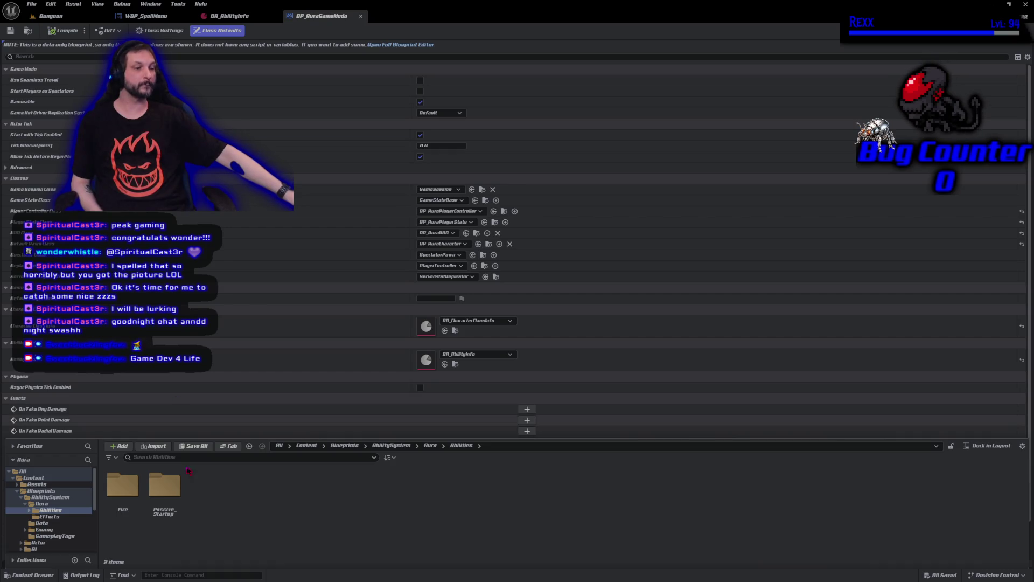
pyautogui.rightClick(204, 516)
pyautogui.click(233, 253)
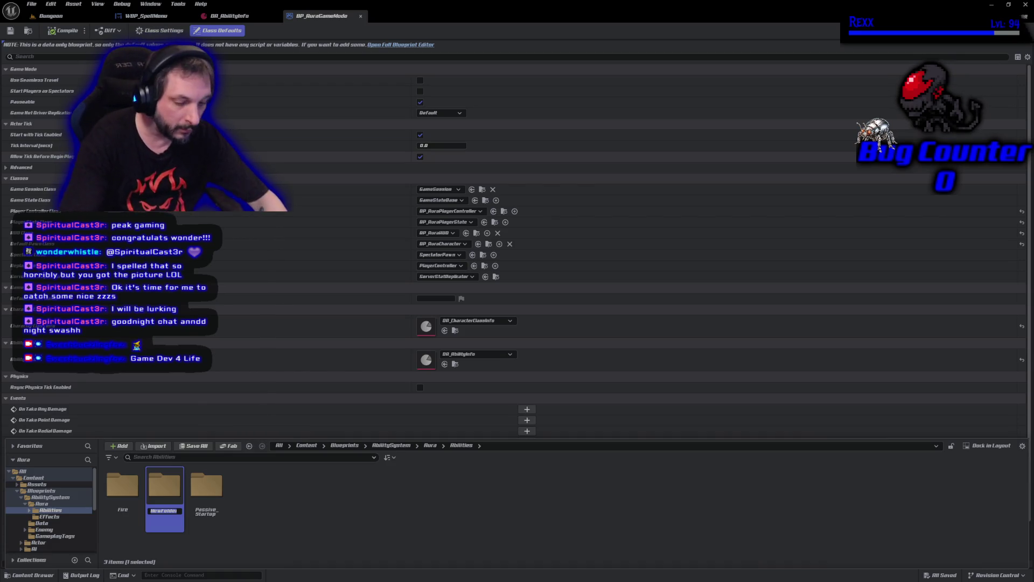
pyautogui.write('Lightning')
pyautogui.press('Return')
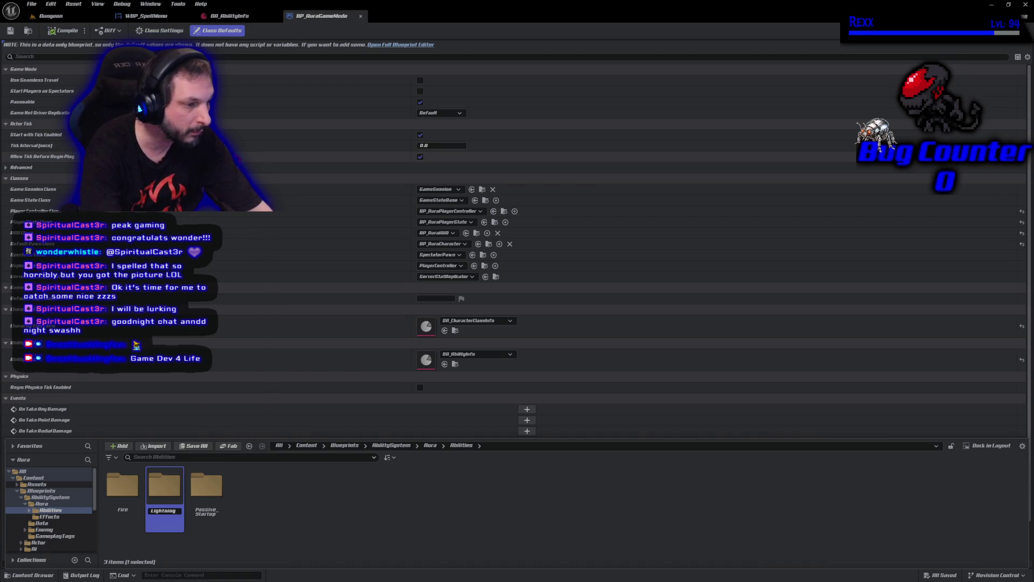
pyautogui.press('Return')
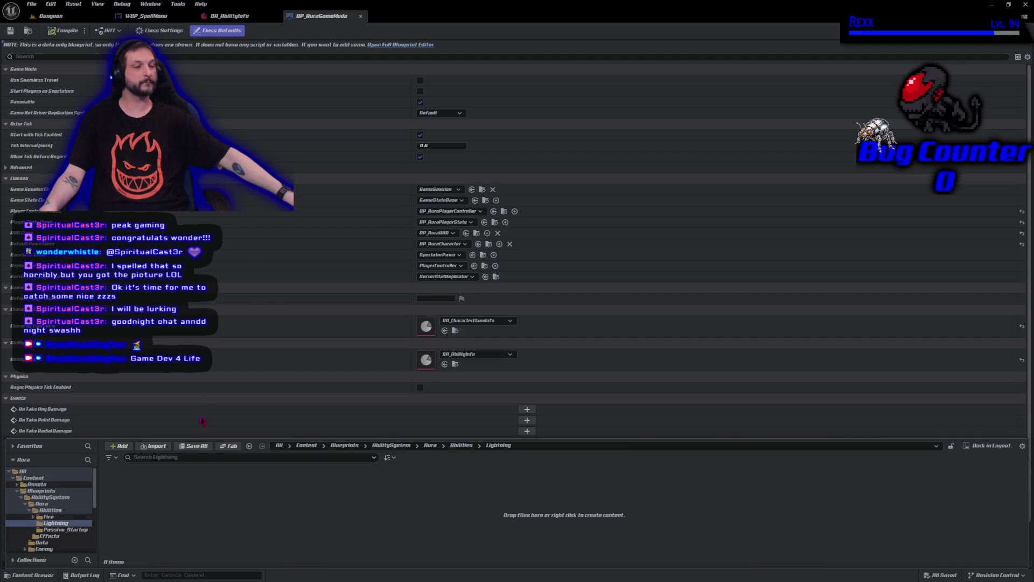
pyautogui.rightClick(180, 504)
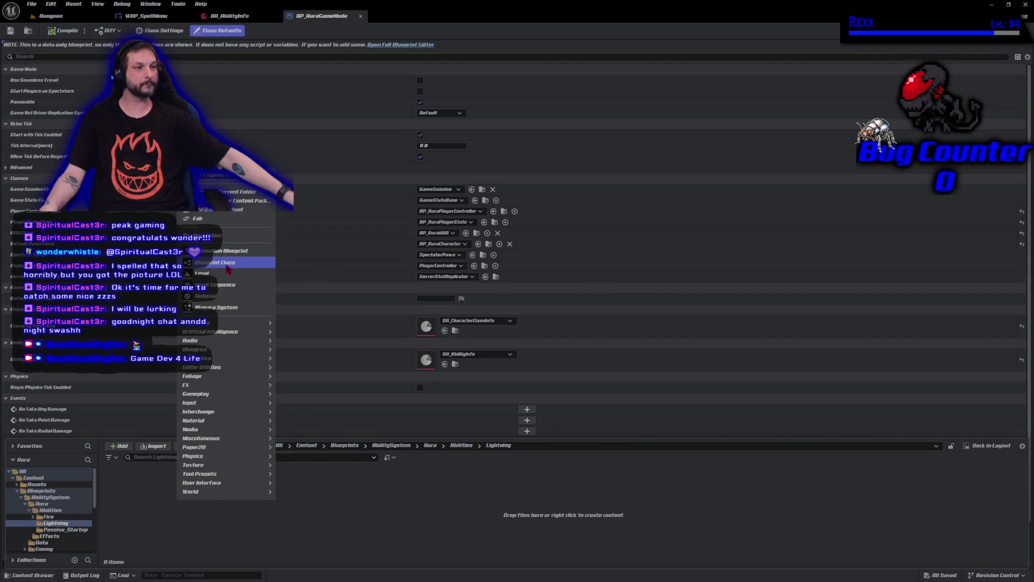
# Step: Create a new Blueprint class in Lightning with AuraGameplayAbility as its parent
pyautogui.click(226, 262)
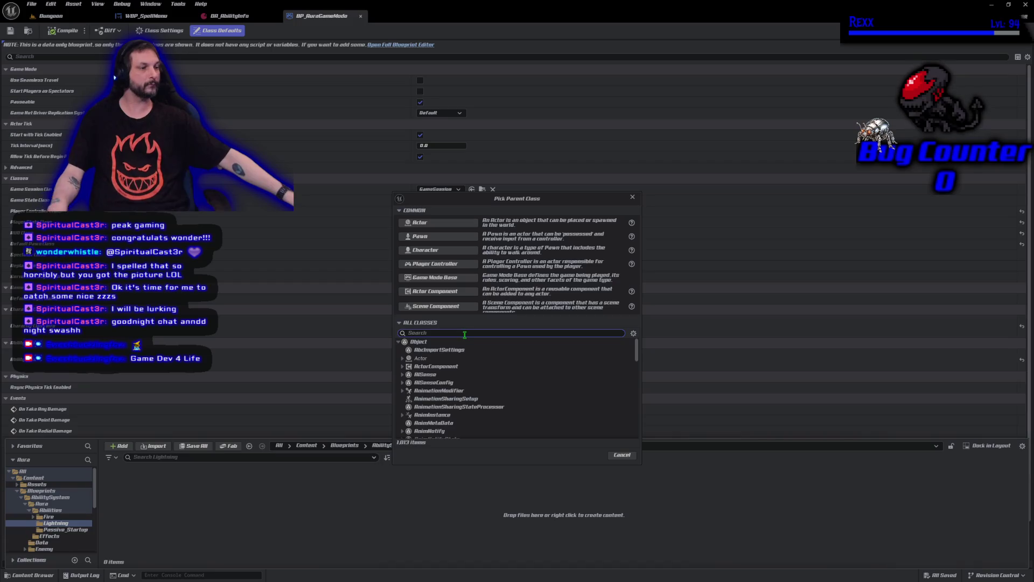
pyautogui.write('auraGameplay')
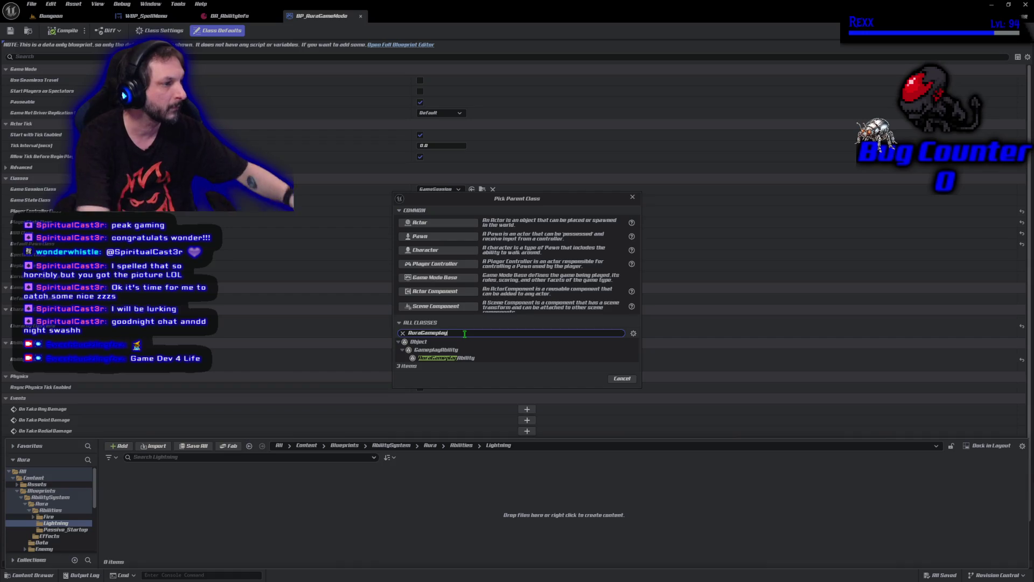
pyautogui.click(450, 353)
pyautogui.click(450, 357)
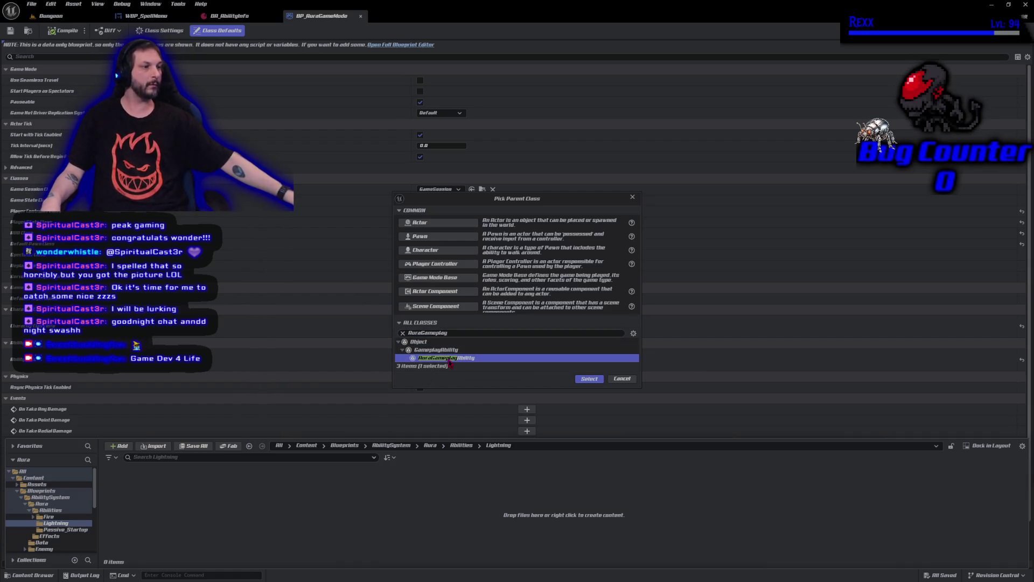
pyautogui.click(590, 379)
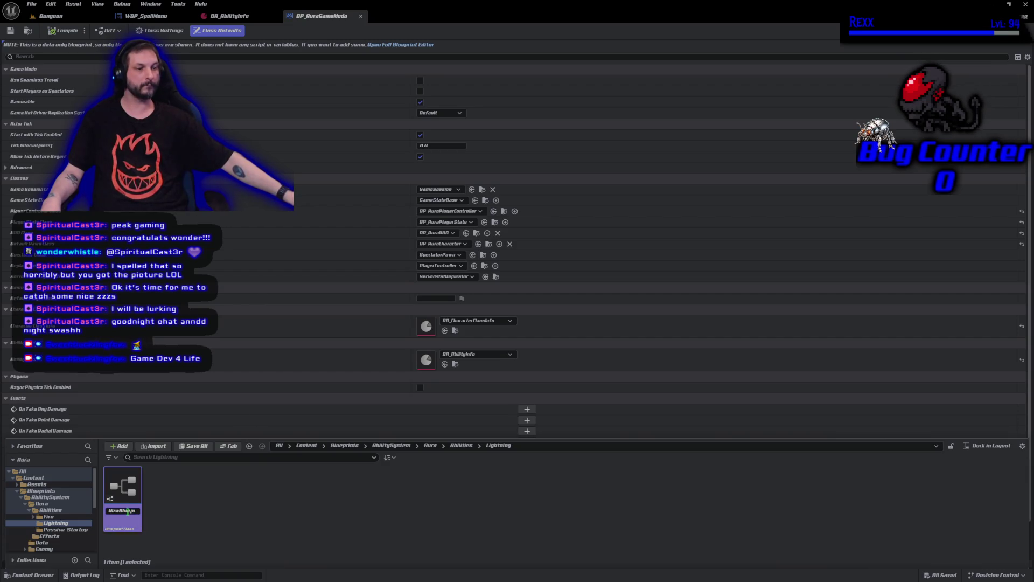
# Step: Name the new blueprint GA_Electrocute and open it for editing
pyautogui.write('GA_Electr')
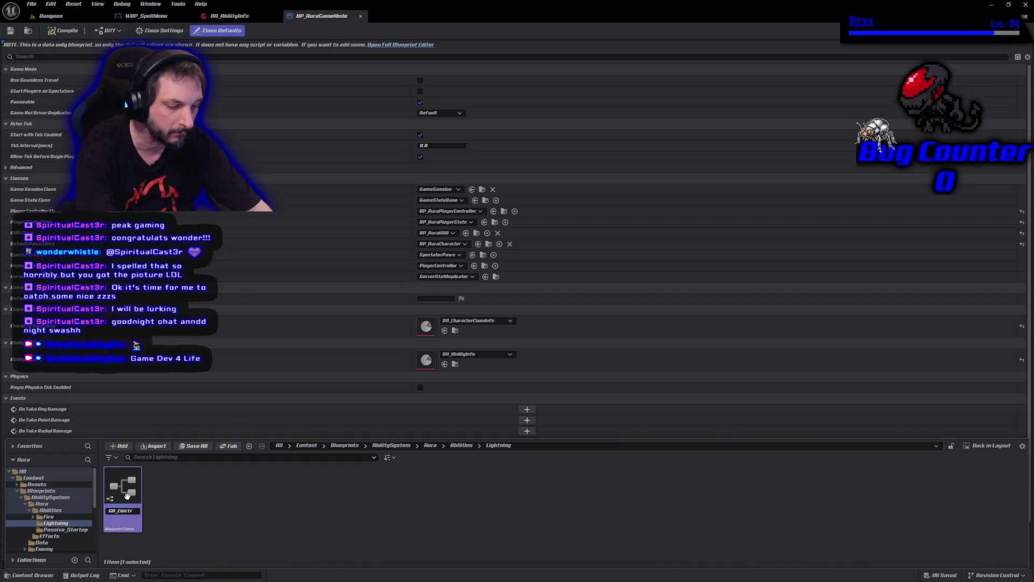
pyautogui.write('ectrocute')
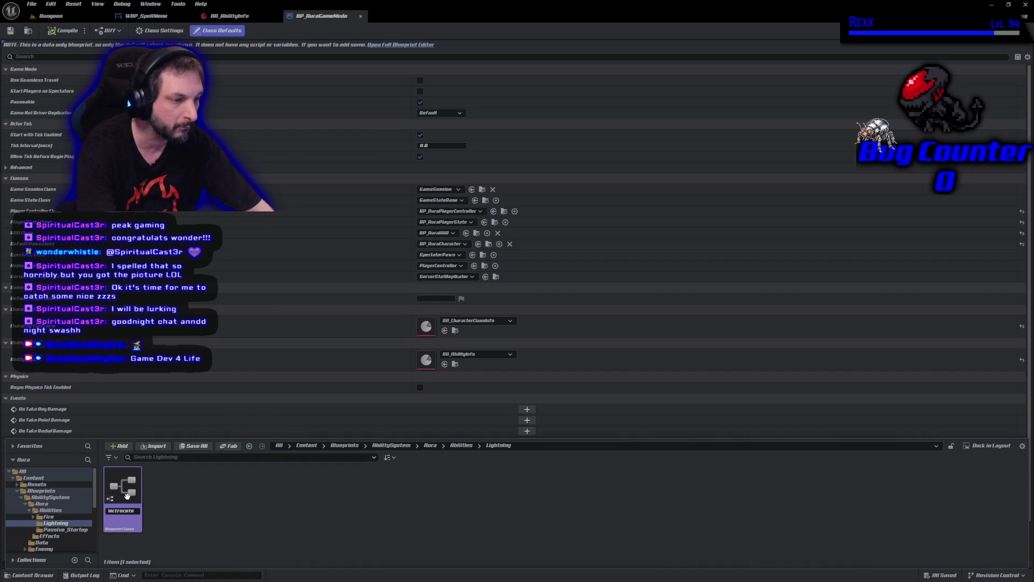
pyautogui.press('Return')
pyautogui.doubleClick(127, 494)
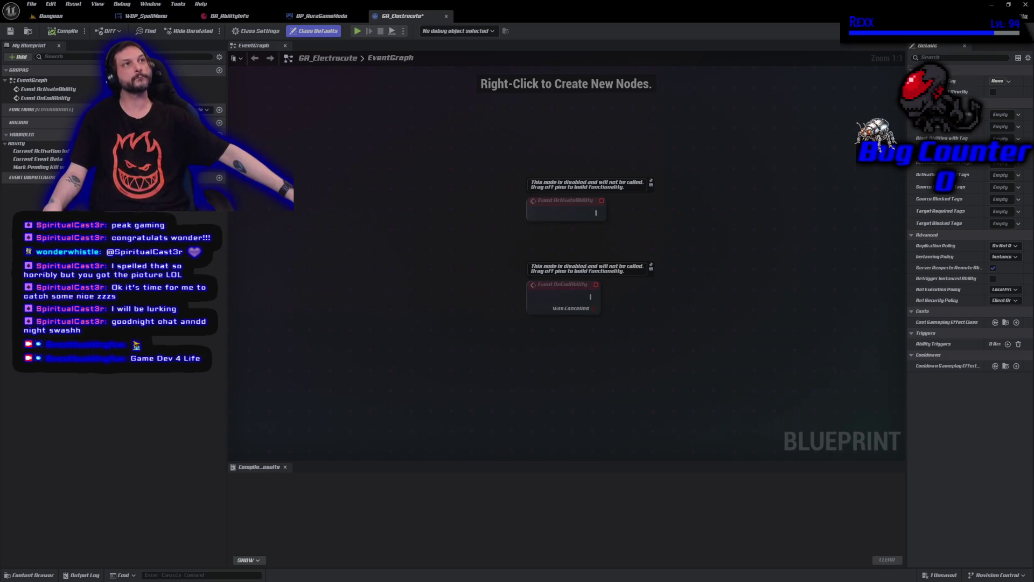
# Step: Wire Event ActivateAbility to a Print String showing 'Electrocute Activated' and compile
pyautogui.moveTo(652, 362)
pyautogui.mouseDown()
pyautogui.moveTo(617, 381)
pyautogui.moveTo(586, 332)
pyautogui.moveTo(494, 323)
pyautogui.moveTo(613, 344)
pyautogui.moveTo(518, 302)
pyautogui.mouseUp()
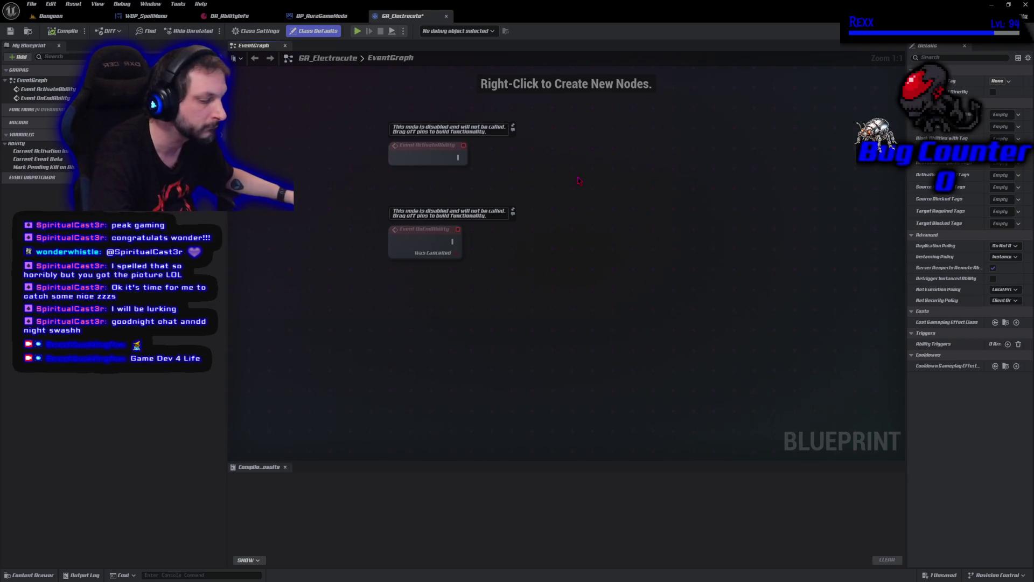
pyautogui.rightClick(579, 180)
pyautogui.write('print str')
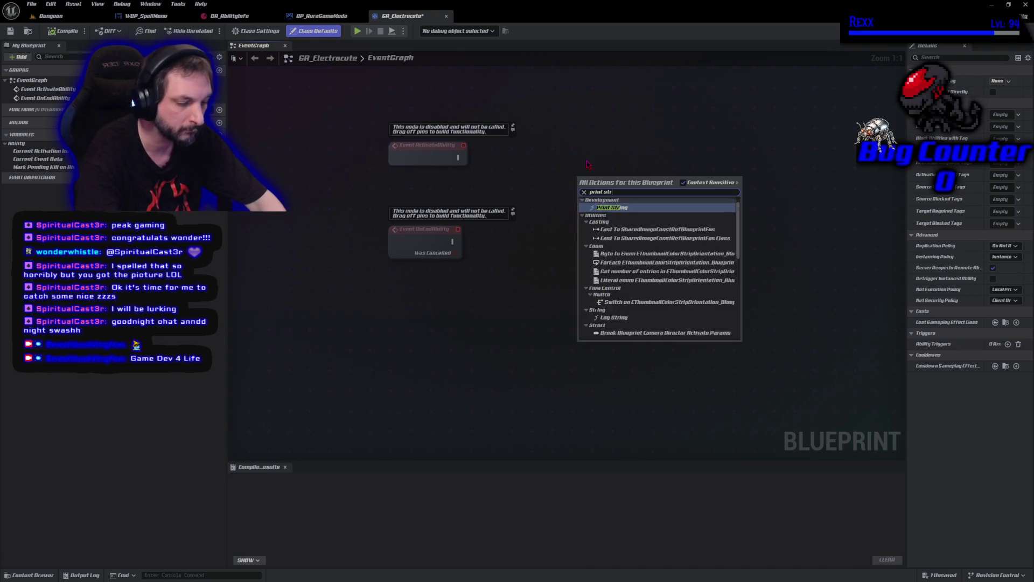
pyautogui.press('Return')
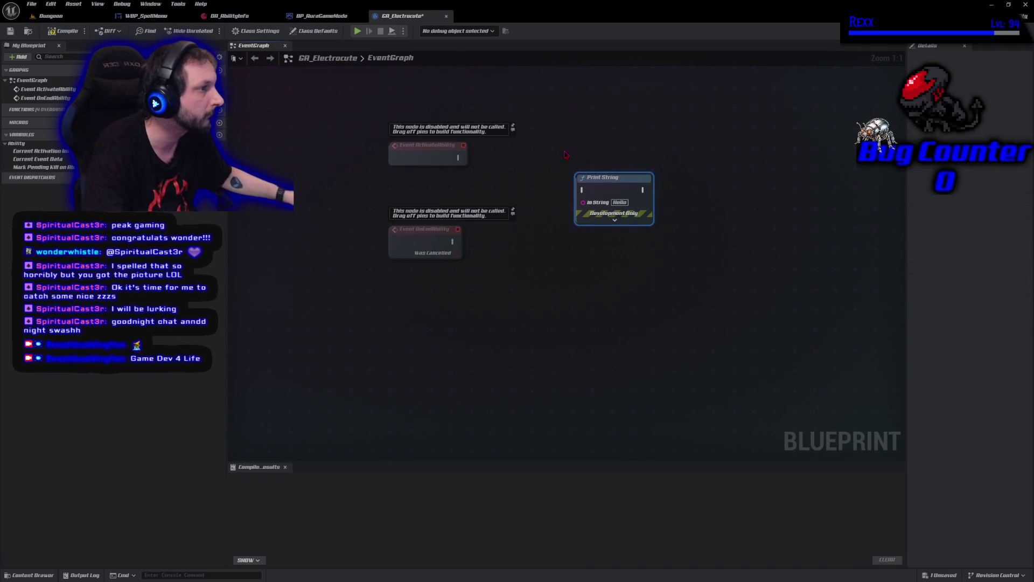
pyautogui.moveTo(458, 157)
pyautogui.mouseDown()
pyautogui.moveTo(531, 215)
pyautogui.moveTo(583, 190)
pyautogui.mouseUp()
pyautogui.click(620, 202)
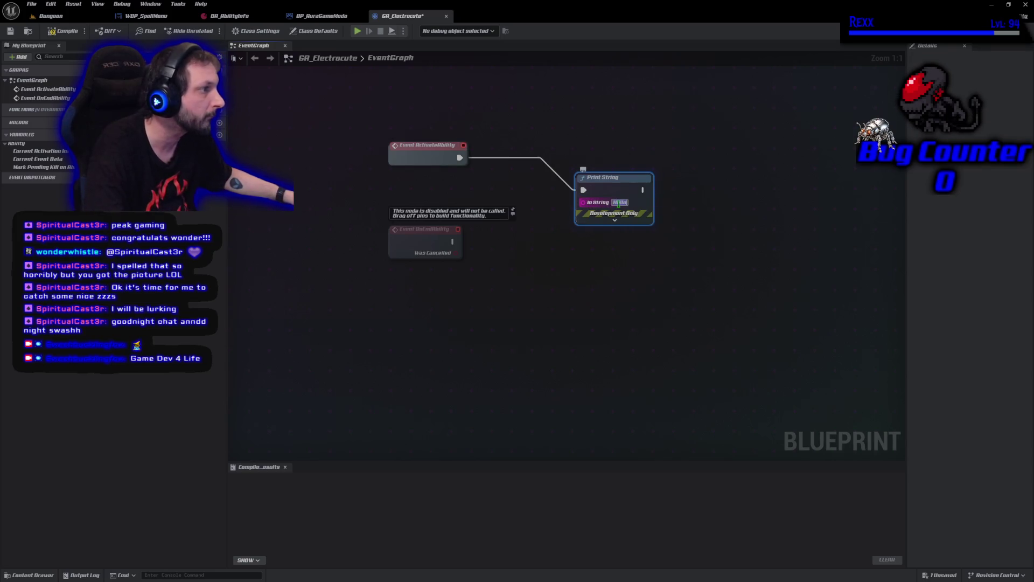
pyautogui.write('Electro')
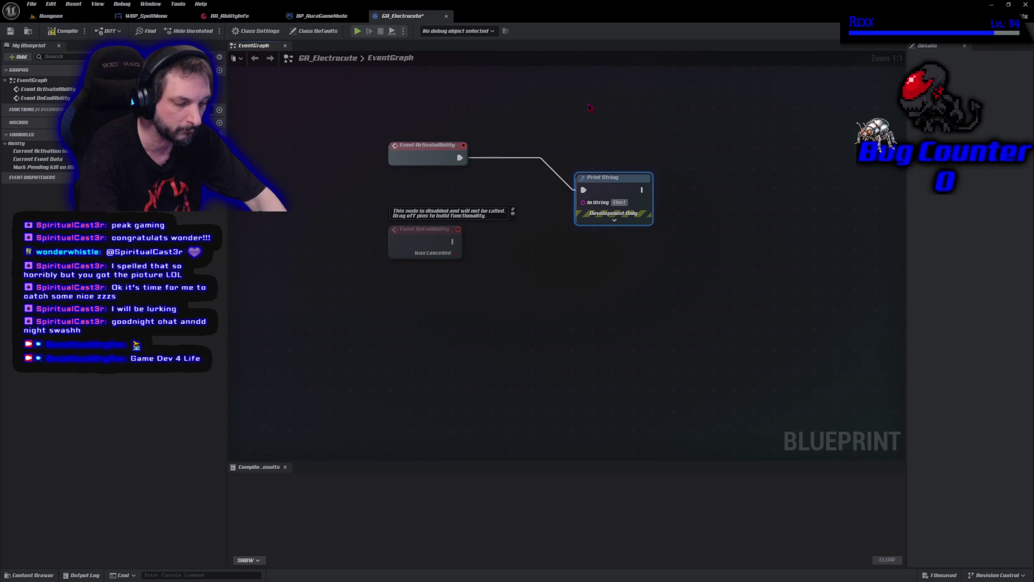
pyautogui.write('cute')
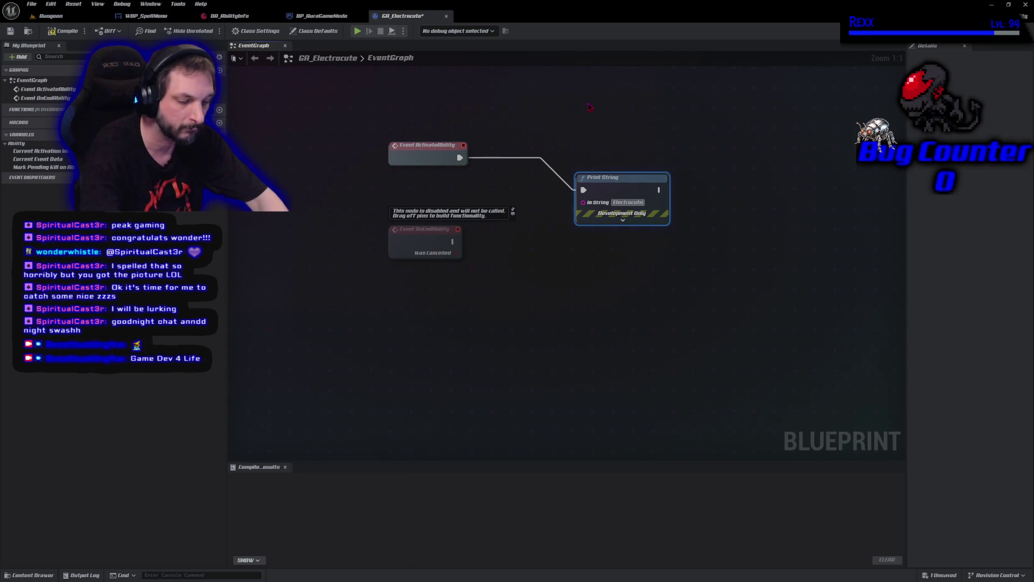
pyautogui.write(' Activated')
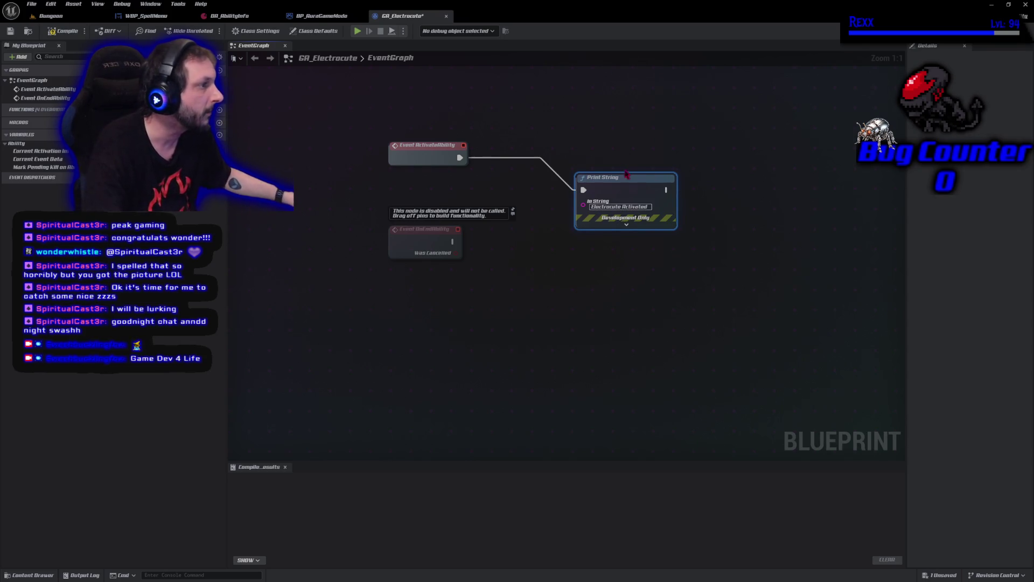
pyautogui.moveTo(628, 181); pyautogui.dragTo(597, 149)
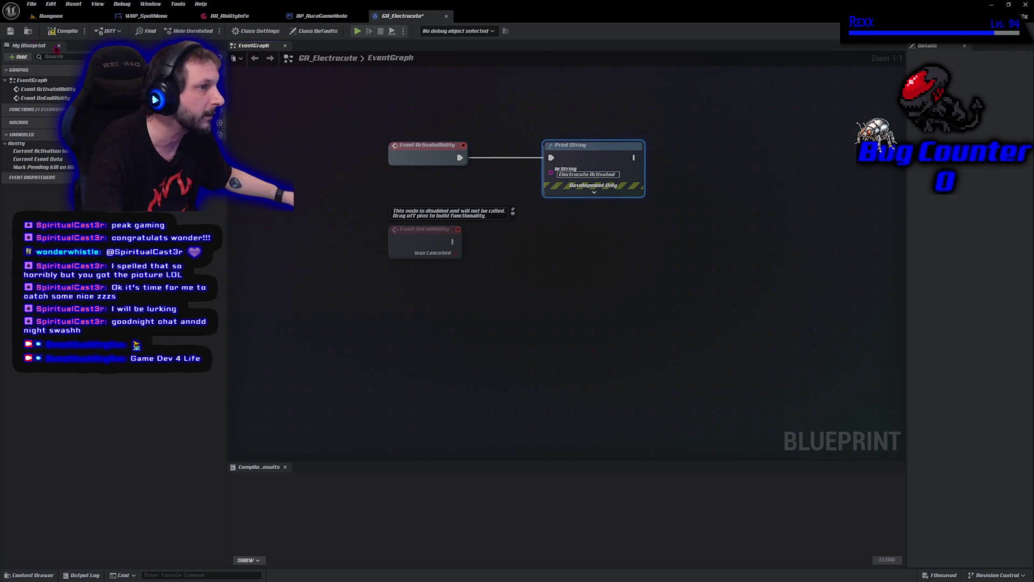
pyautogui.click(64, 30)
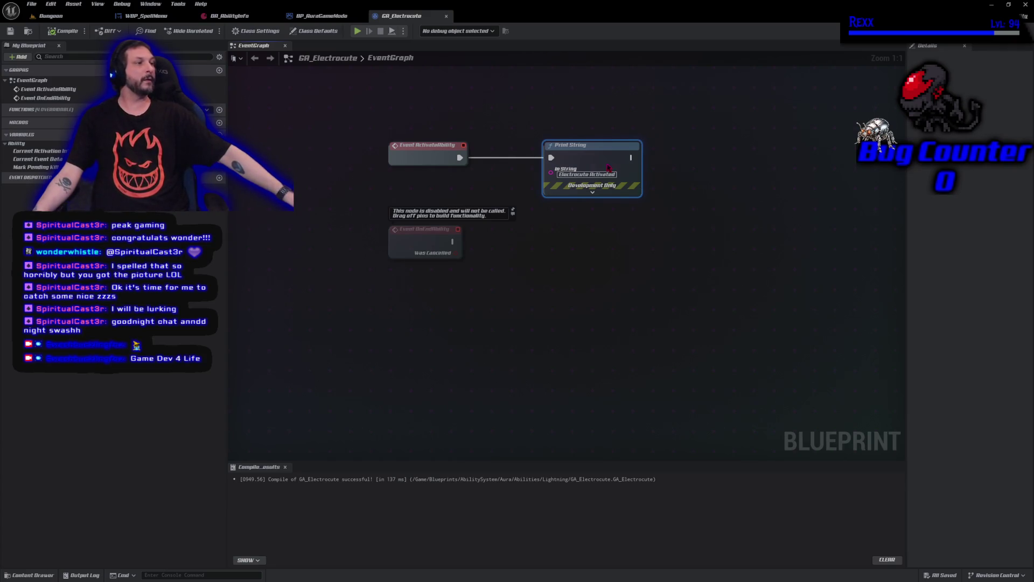
# Step: Add a 1-second Delay node after the Print String
pyautogui.moveTo(631, 157); pyautogui.dragTo(674, 153)
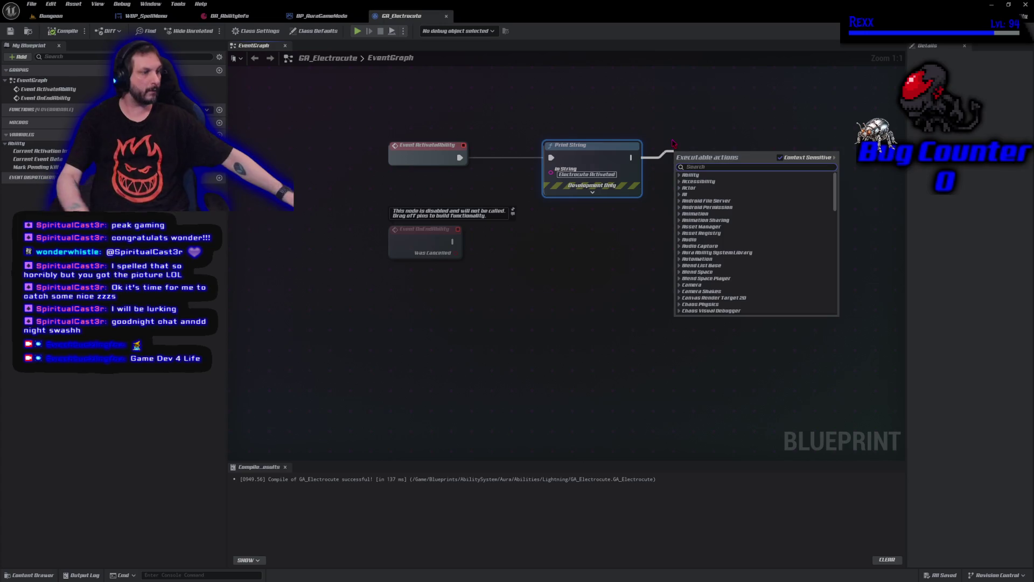
pyautogui.write('delay')
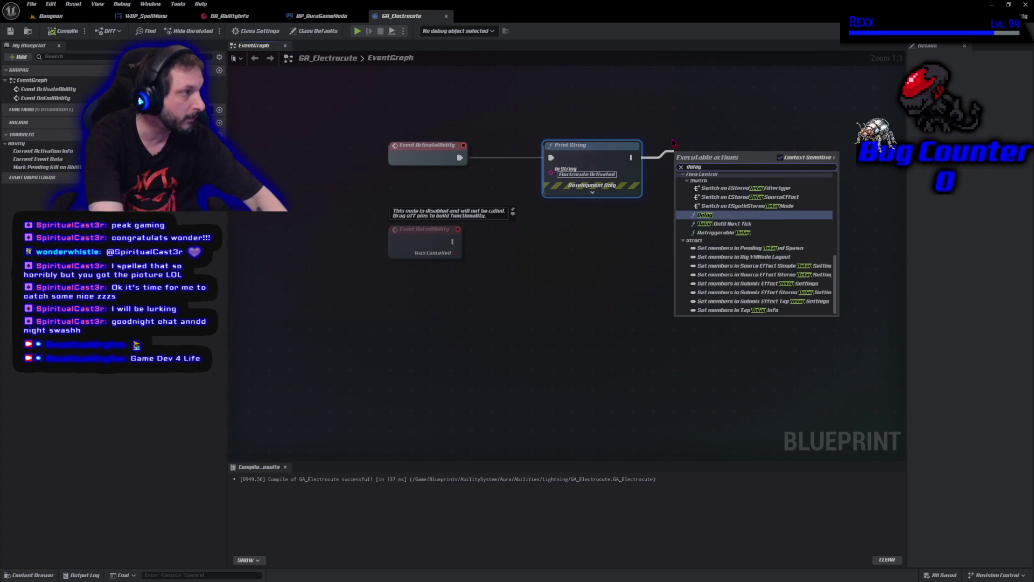
pyautogui.press('Return')
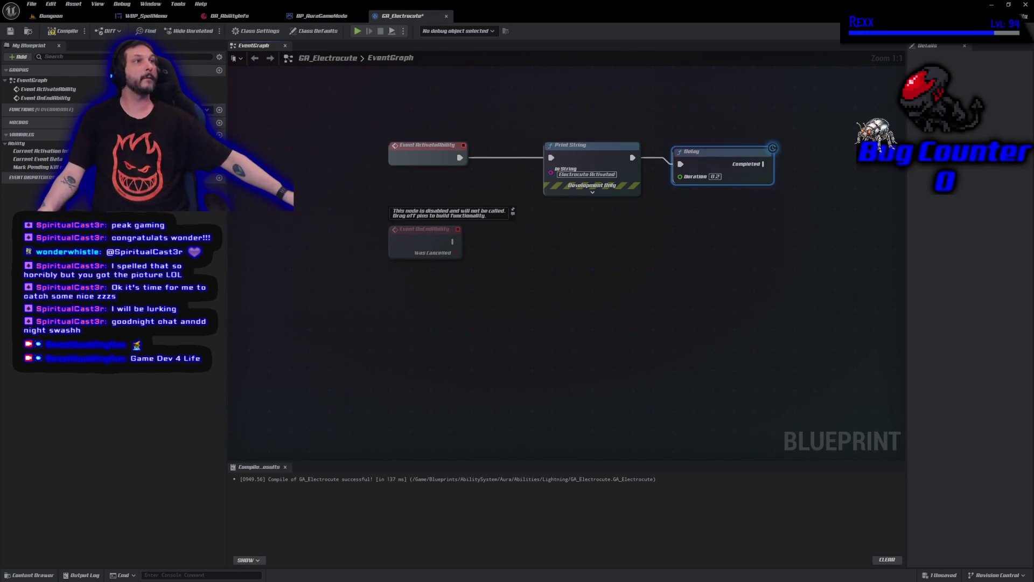
pyautogui.click(717, 177)
pyautogui.write('1')
pyautogui.press('Return')
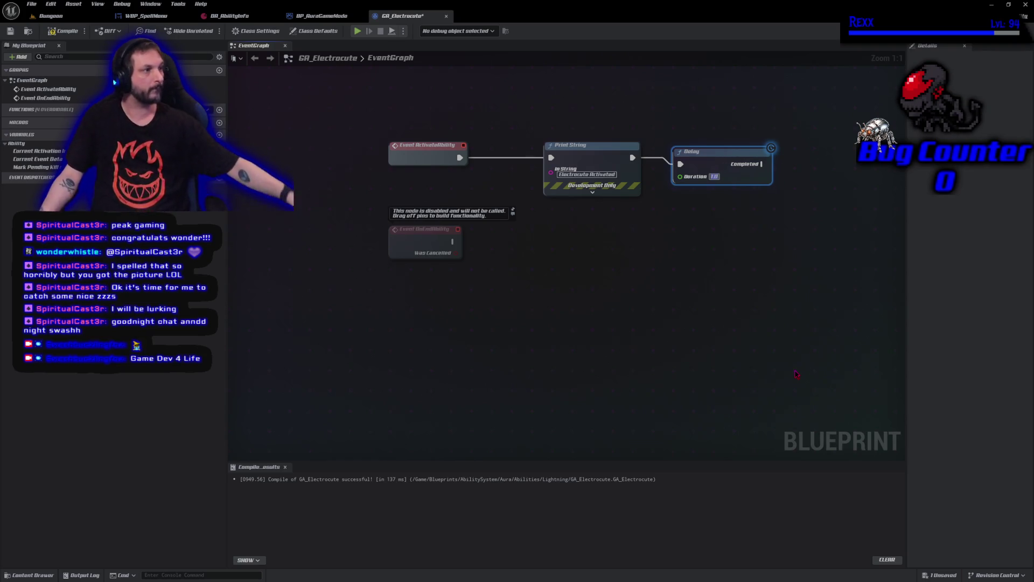
pyautogui.moveTo(704, 165)
pyautogui.mouseDown()
pyautogui.moveTo(634, 158)
pyautogui.moveTo(677, 158)
pyautogui.mouseUp()
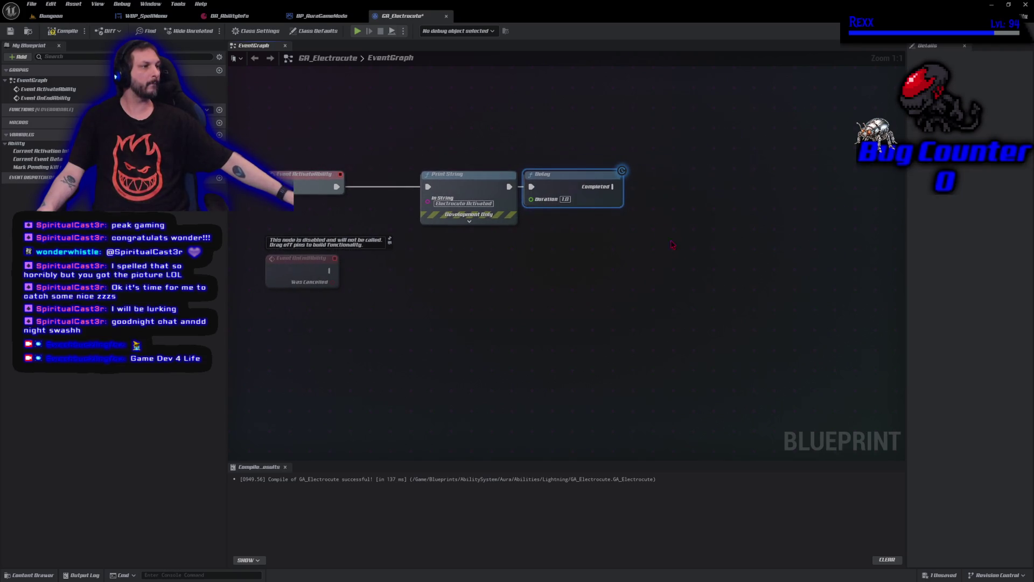
# Step: Chain an End Ability node after the Delay, compile and save, and show Class Defaults
pyautogui.moveTo(615, 186); pyautogui.dragTo(650, 186)
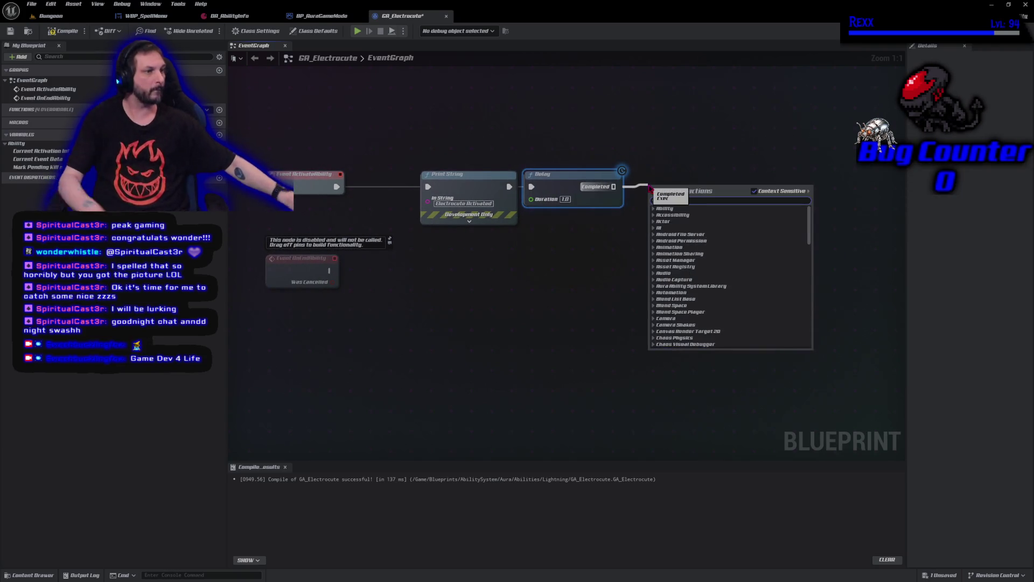
pyautogui.write('end abili')
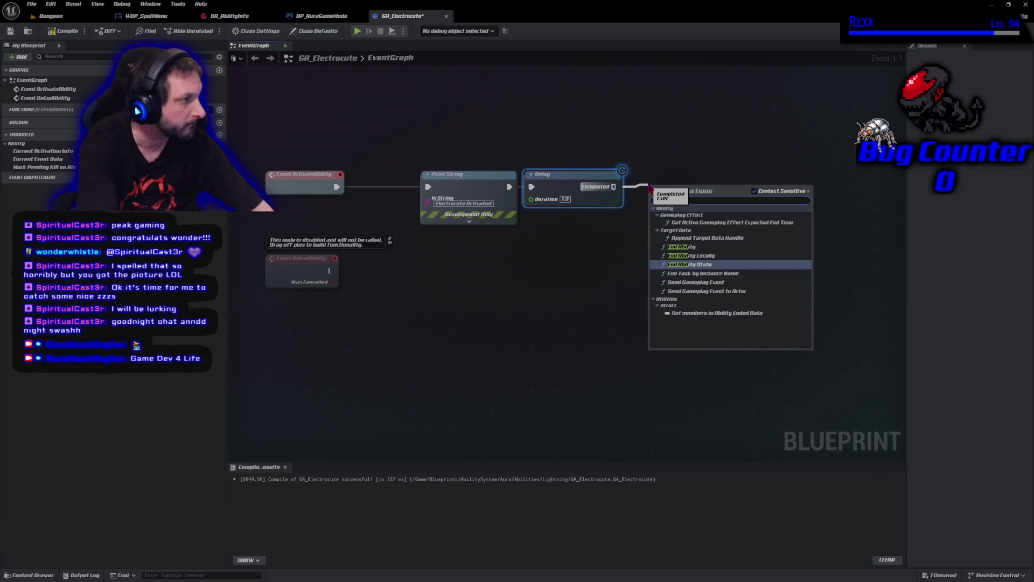
pyautogui.press('Up')
pyautogui.press('Up')
pyautogui.press('Return')
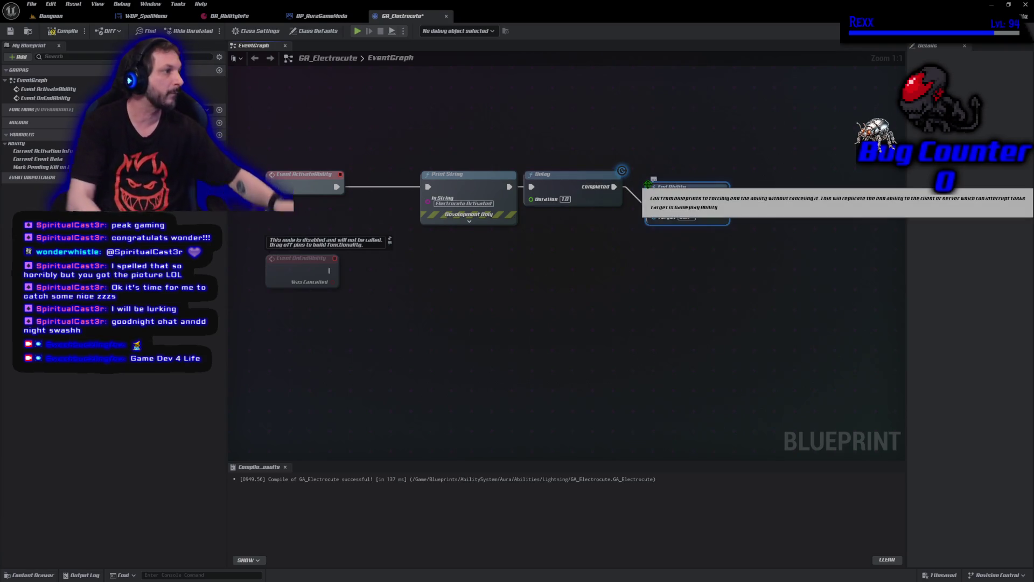
pyautogui.moveTo(687, 196)
pyautogui.mouseDown()
pyautogui.moveTo(680, 168)
pyautogui.moveTo(673, 175)
pyautogui.mouseUp()
pyautogui.press('F7')
pyautogui.hotkey('ctrl', 's')
pyautogui.click(697, 228)
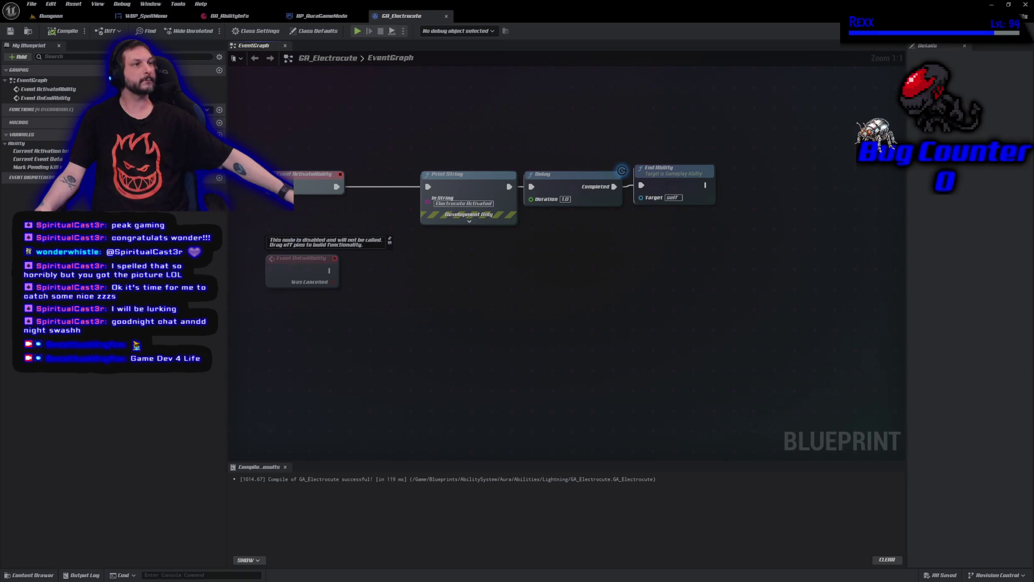
pyautogui.click(314, 31)
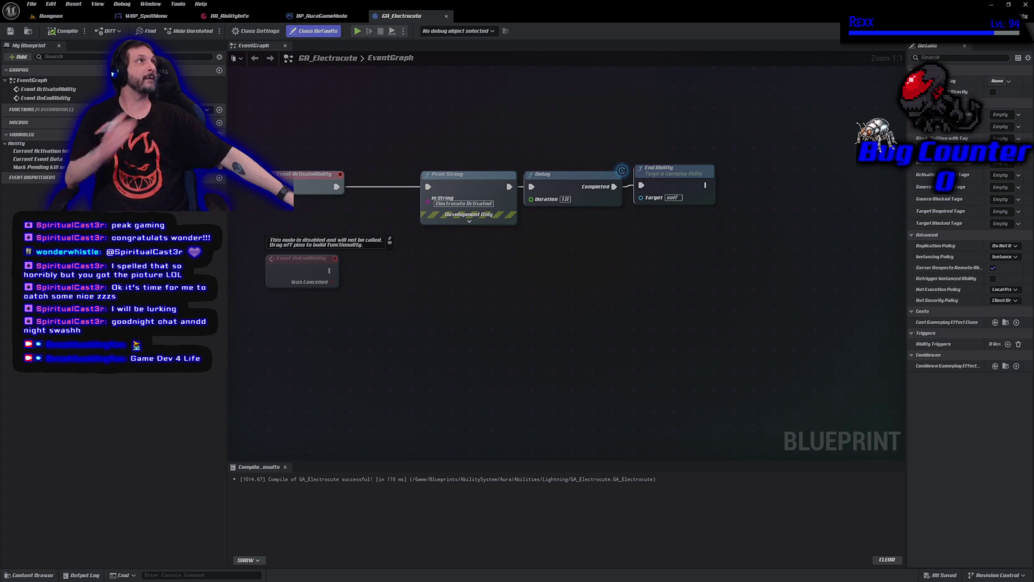
# Step: Give GA_Electrocute the Abilities.Lightning.Electrocute ability tag, recompile and save, then go to DA_AbilityInfo
pyautogui.click(1011, 124)
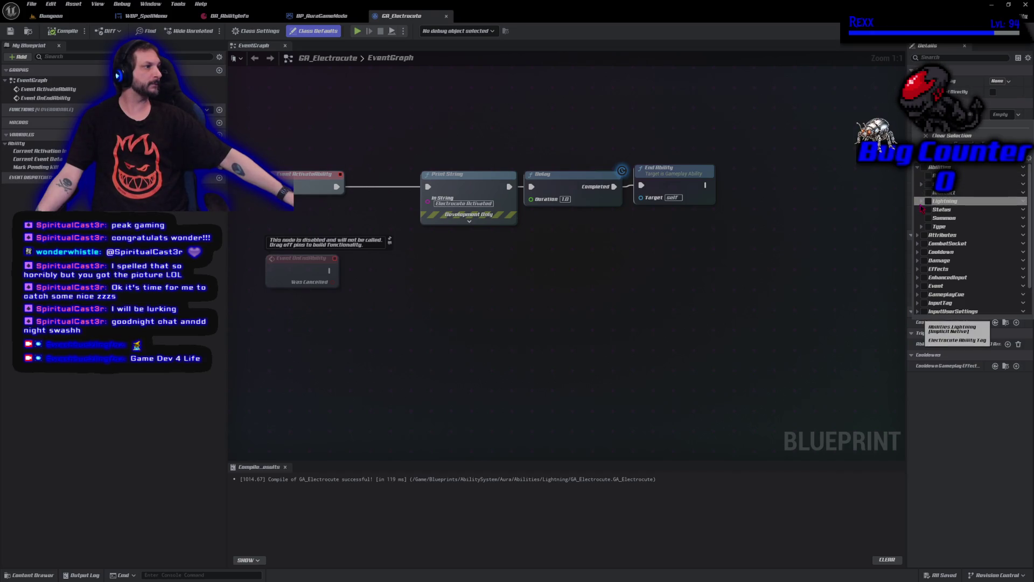
pyautogui.click(922, 201)
pyautogui.click(933, 210)
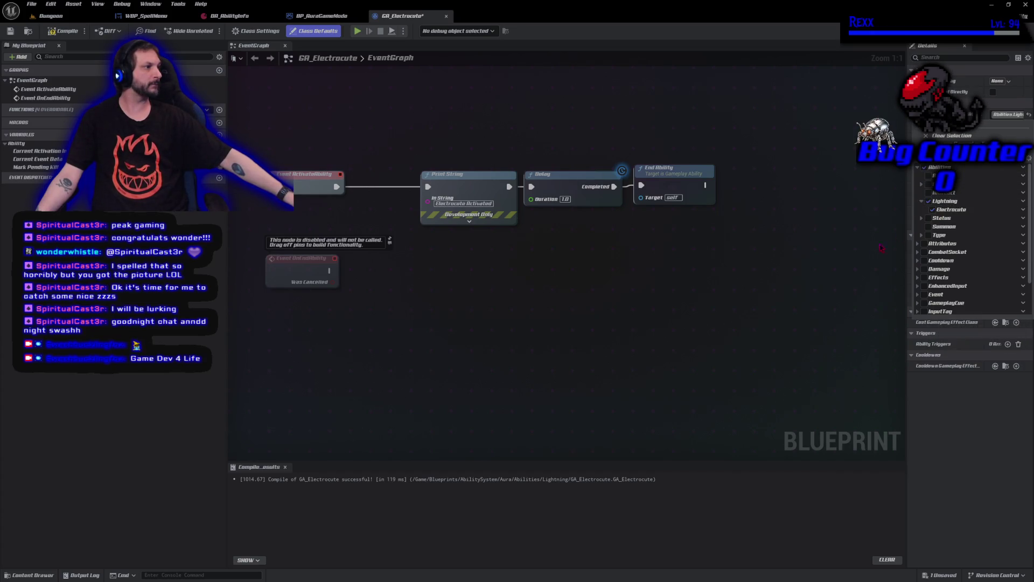
pyautogui.click(78, 33)
pyautogui.click(78, 32)
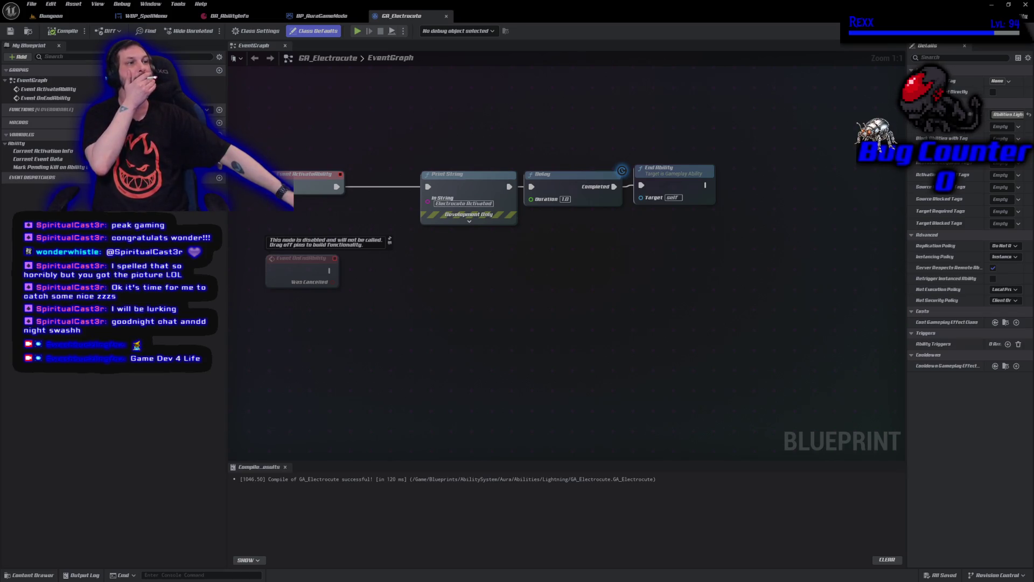
pyautogui.click(232, 15)
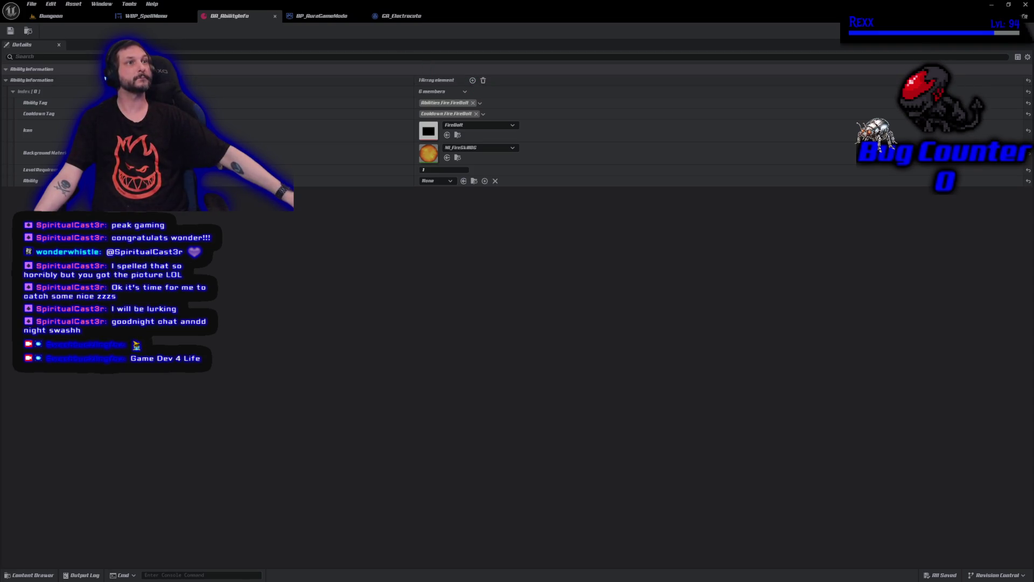
# Step: Set the first entry's Ability to GA_FireBolt and save DA_AbilityInfo
pyautogui.click(447, 181)
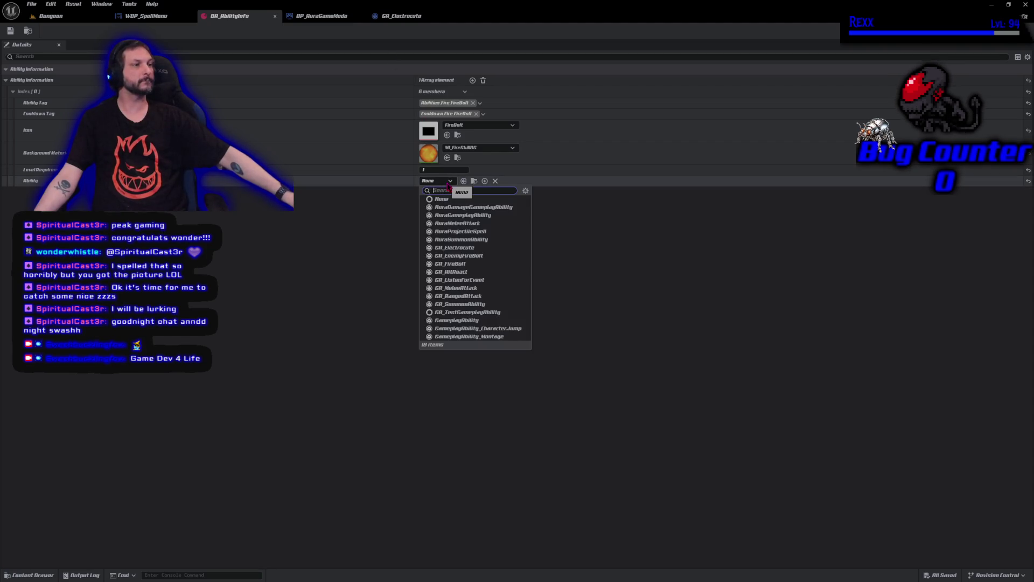
pyautogui.click(455, 263)
pyautogui.click(10, 31)
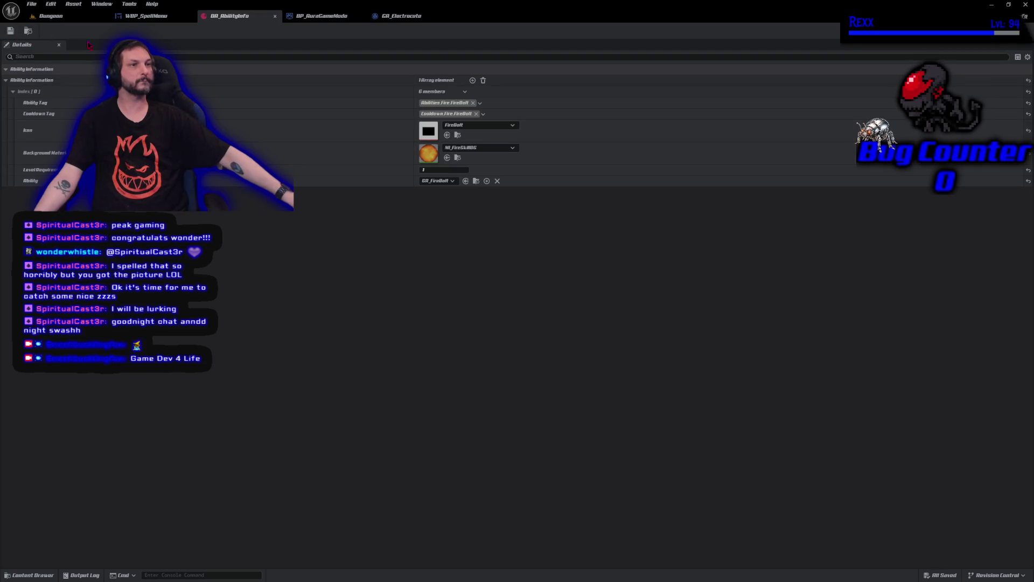
# Step: Add a second ability entry tagged Abilities.Lightning.Electrocute
pyautogui.click(473, 81)
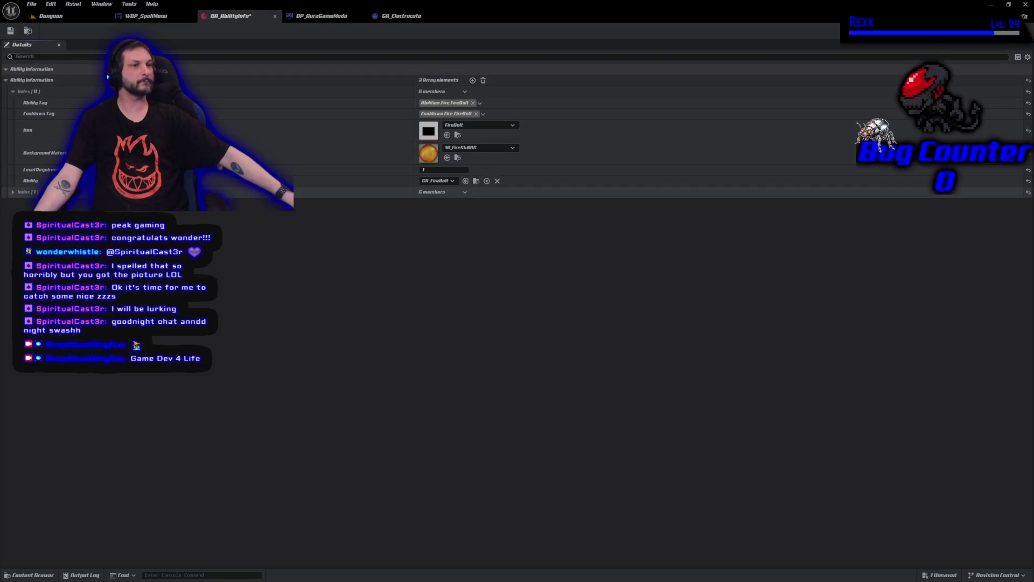
pyautogui.click(13, 192)
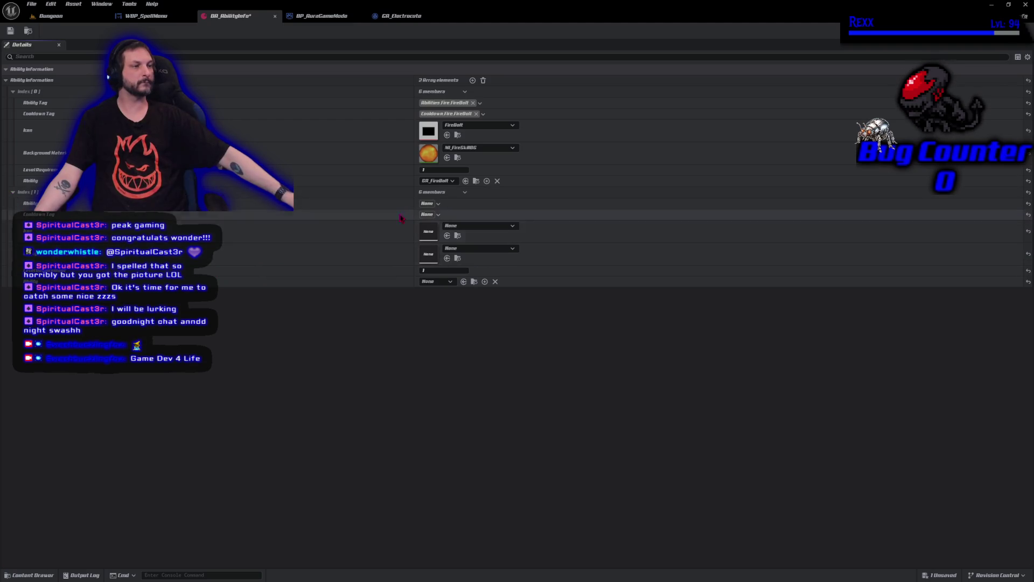
pyautogui.click(429, 203)
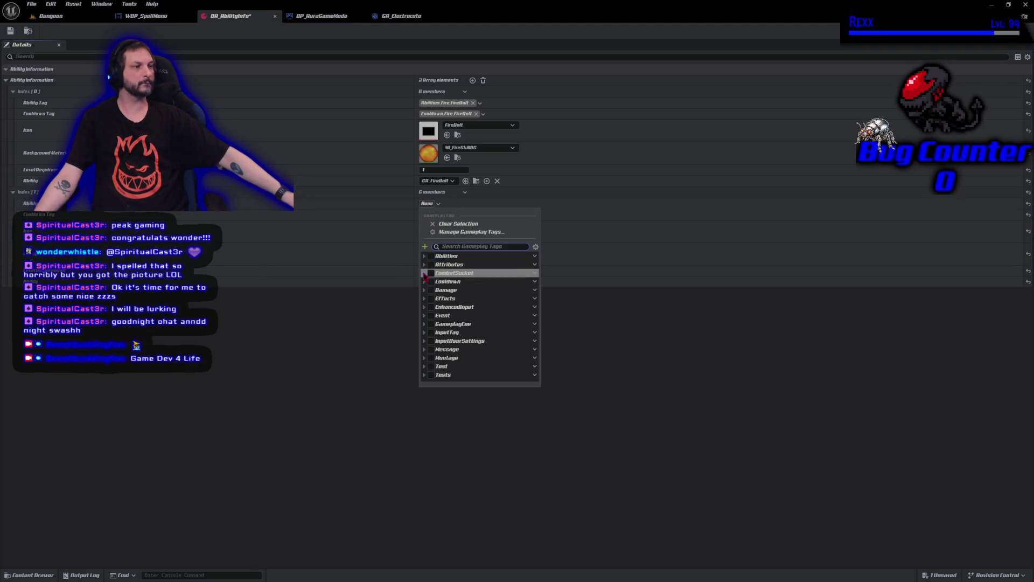
pyautogui.click(424, 256)
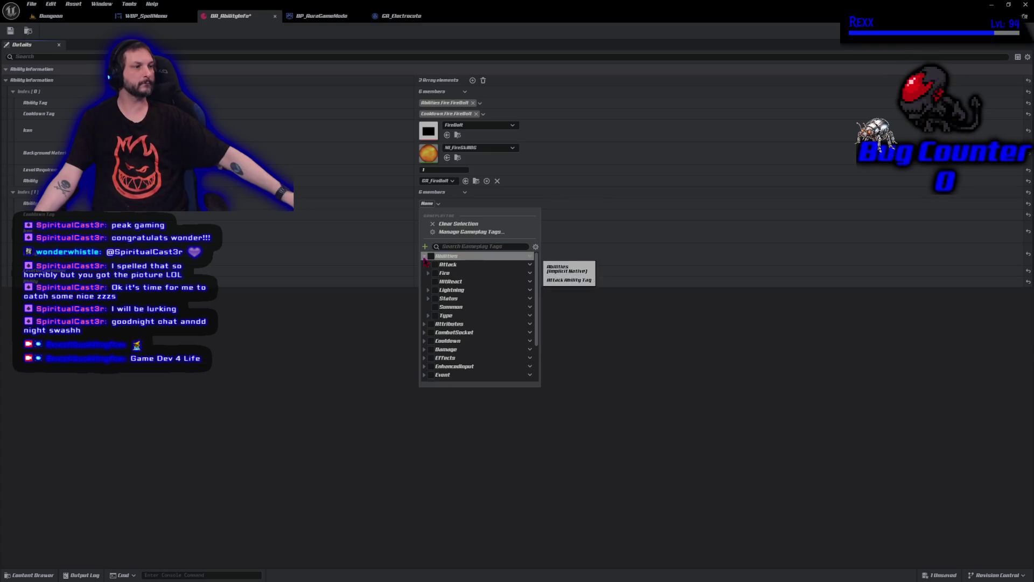
pyautogui.click(428, 290)
pyautogui.click(439, 299)
pyautogui.click(290, 375)
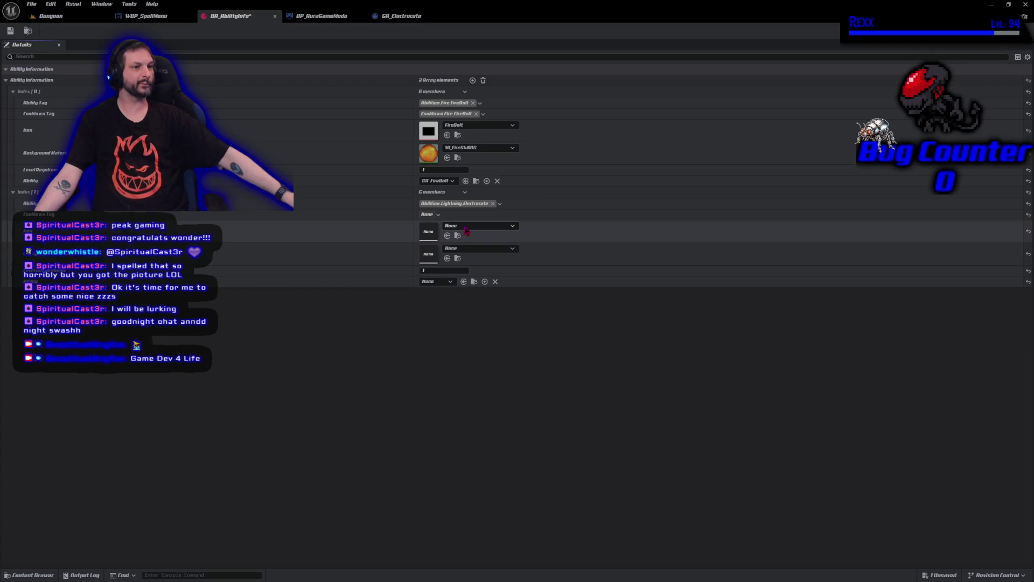
# Step: Set the second entry's Ability to GA_Electrocute and save the asset
pyautogui.click(450, 281)
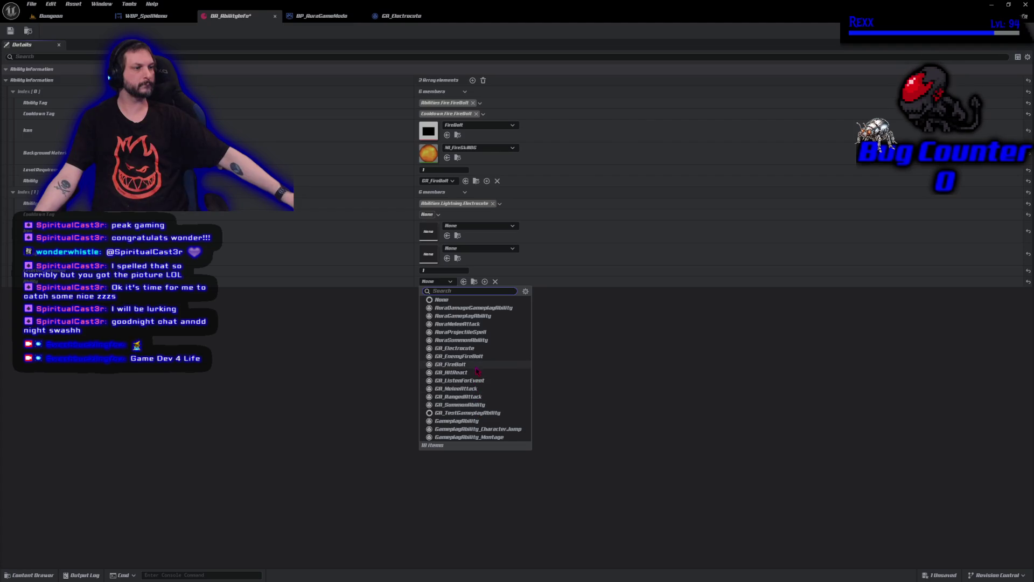
pyautogui.click(455, 348)
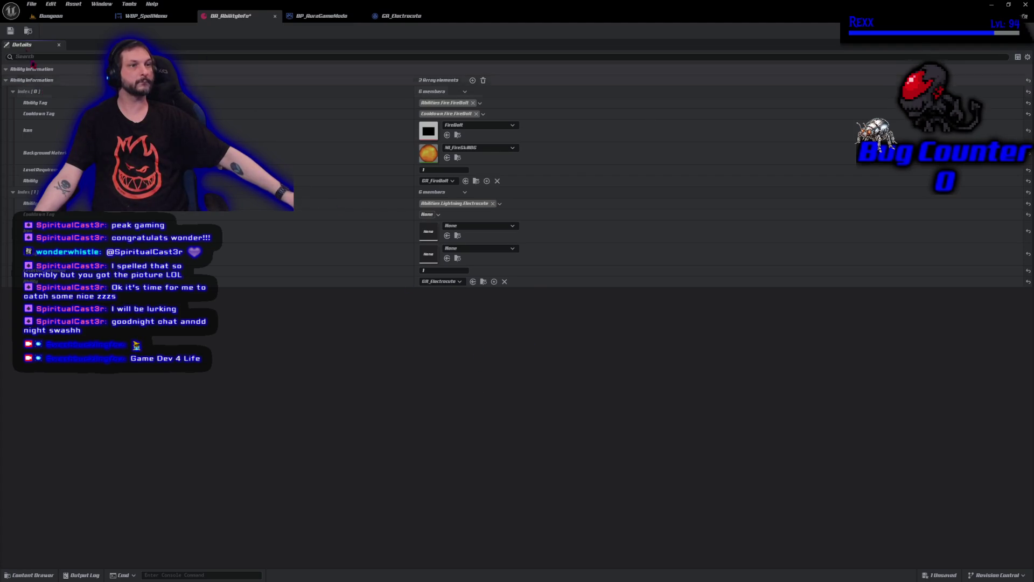
pyautogui.click(10, 30)
pyautogui.click(31, 4)
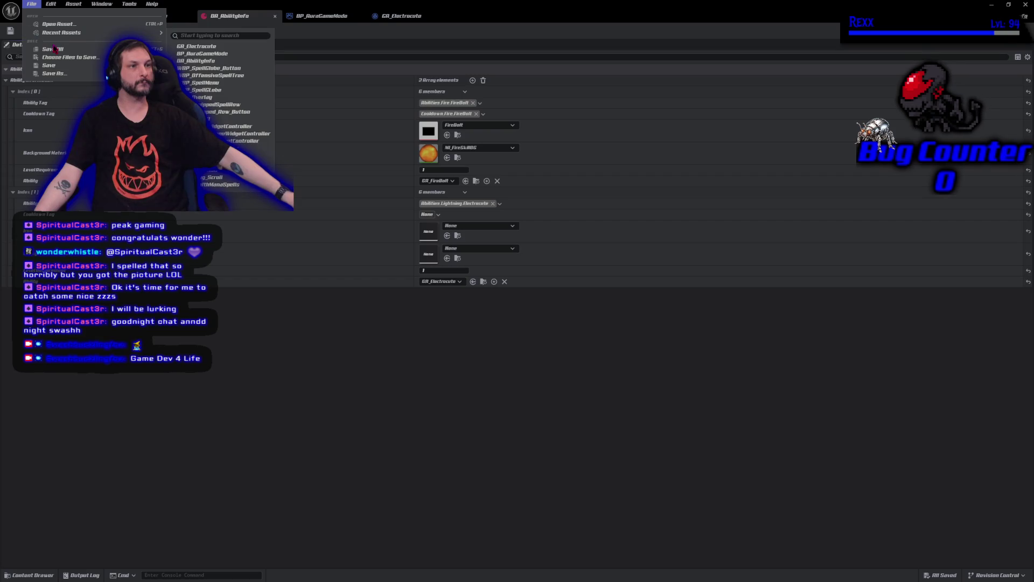
pyautogui.click(54, 48)
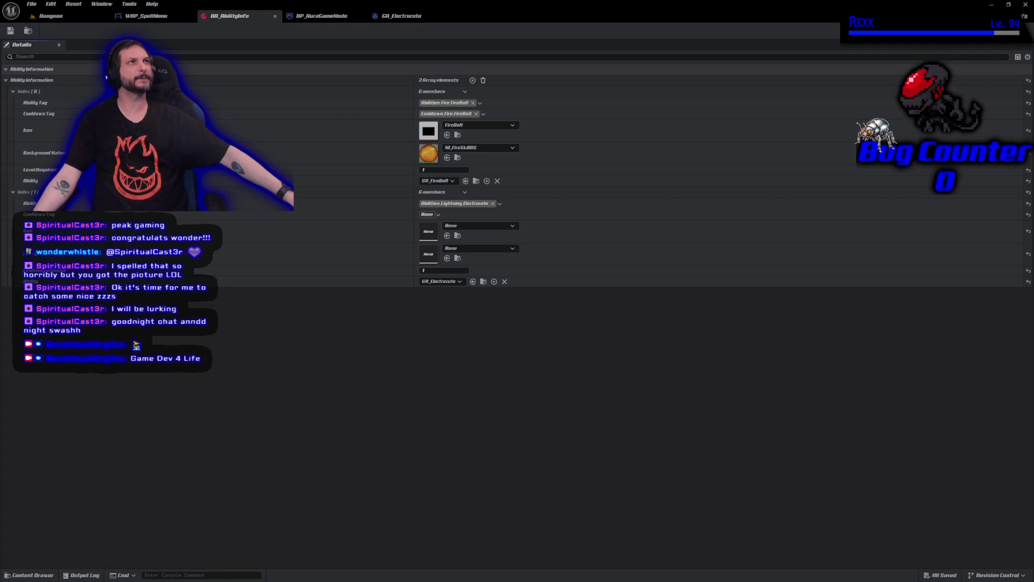
# Step: Give the Electrocute entry the Shock icon and MI_ShockSkillBG background, then save
pyautogui.click(470, 228)
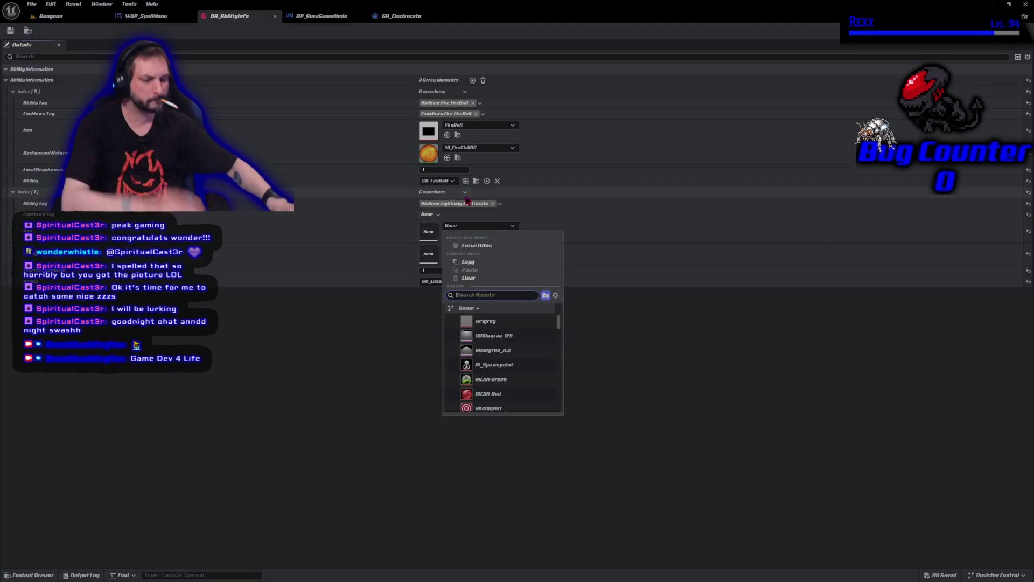
pyautogui.write('shock')
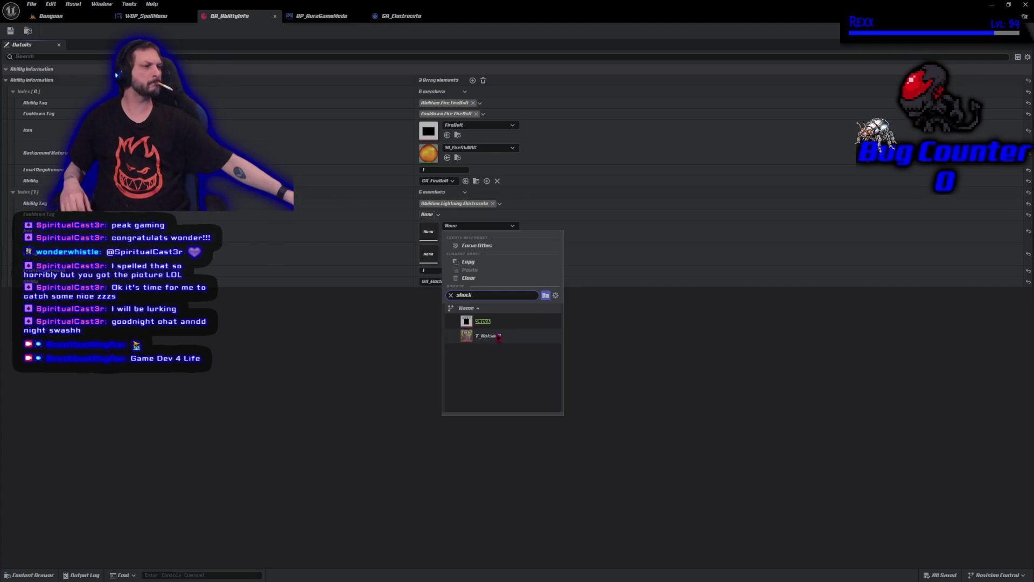
pyautogui.click(483, 322)
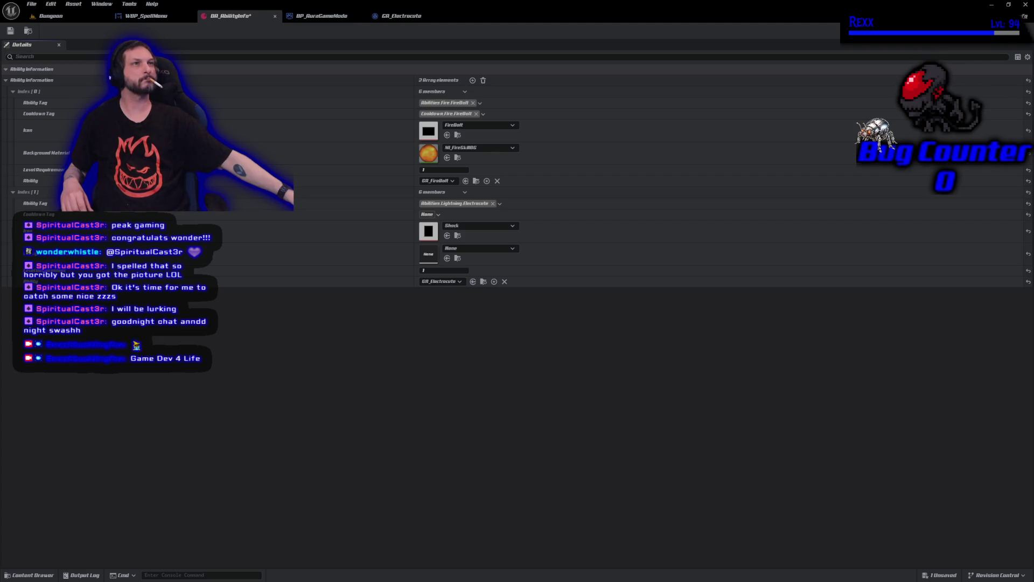
pyautogui.click(471, 249)
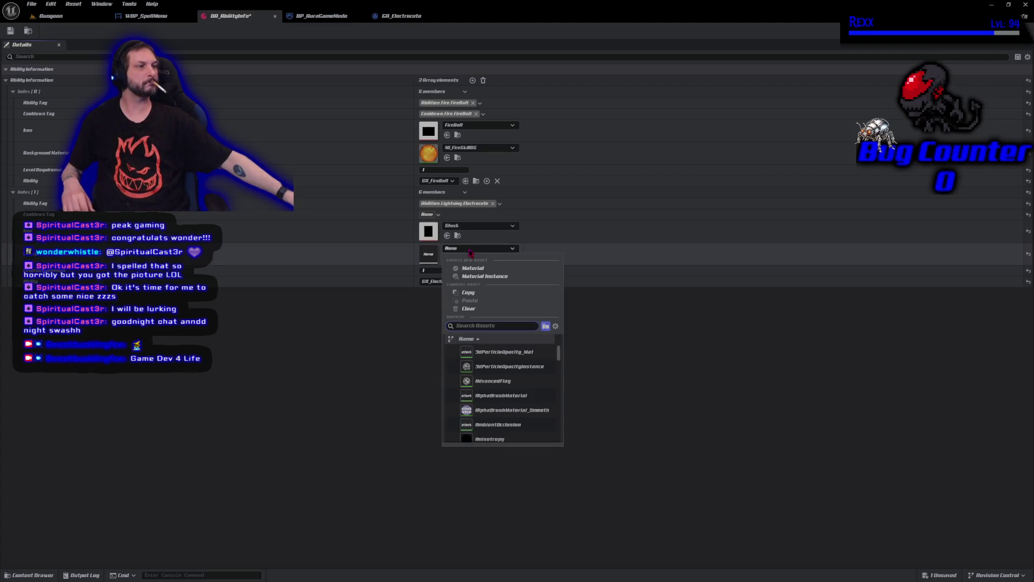
pyautogui.write('shock')
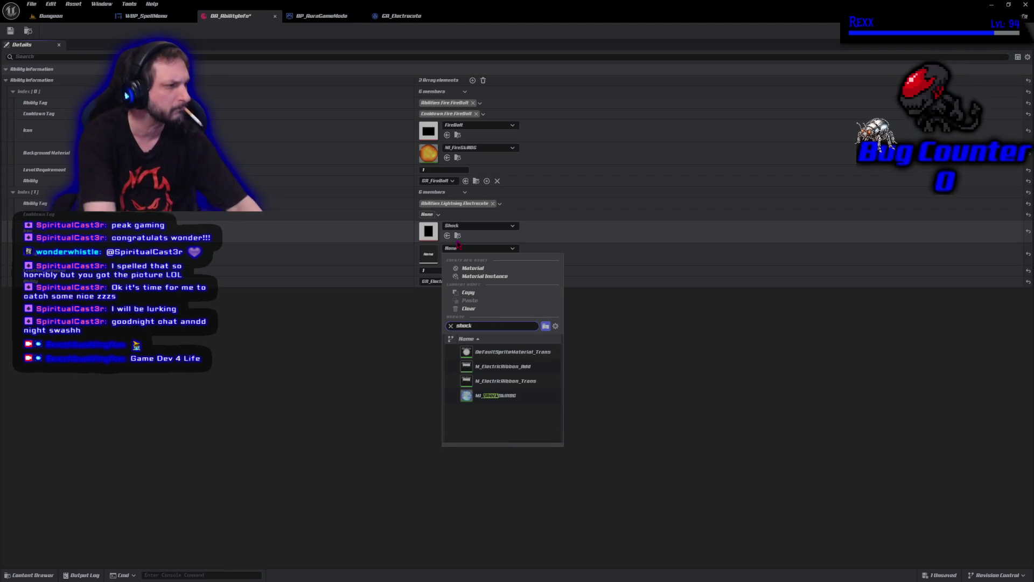
pyautogui.click(498, 396)
pyautogui.click(9, 32)
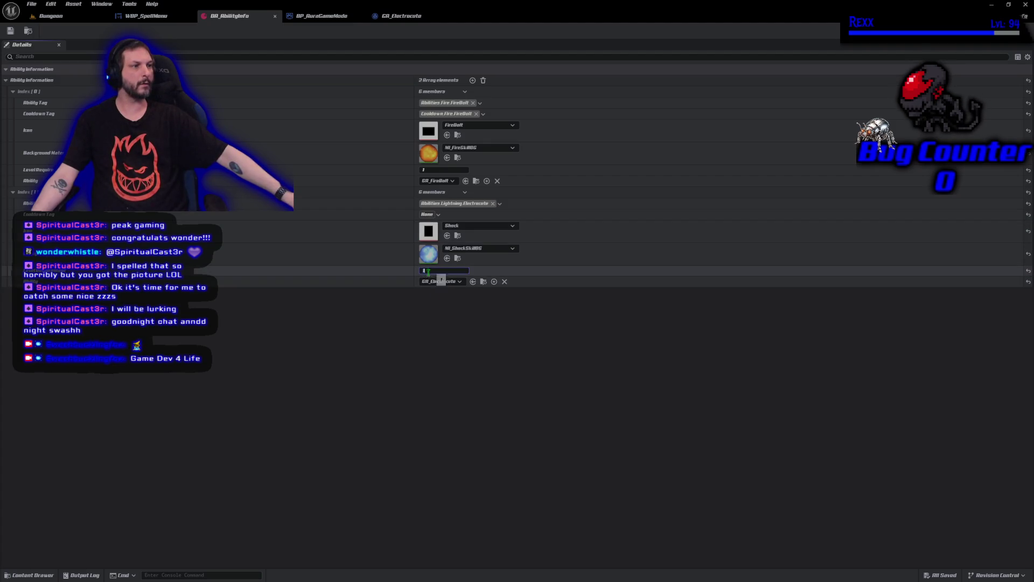
# Step: Set Electrocute's Level Requirement to 2 and save DA_AbilityInfo
pyautogui.write('2')
pyautogui.press('Return')
pyautogui.click(10, 31)
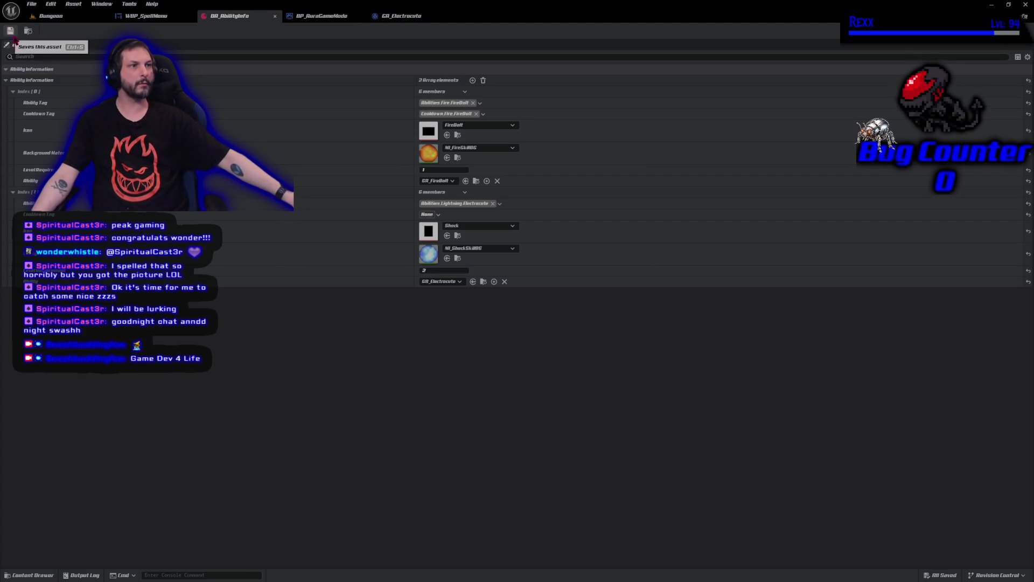
# Step: Open WBP_OffensiveSpellTree from the WBP_SpellMenu widget
pyautogui.click(144, 17)
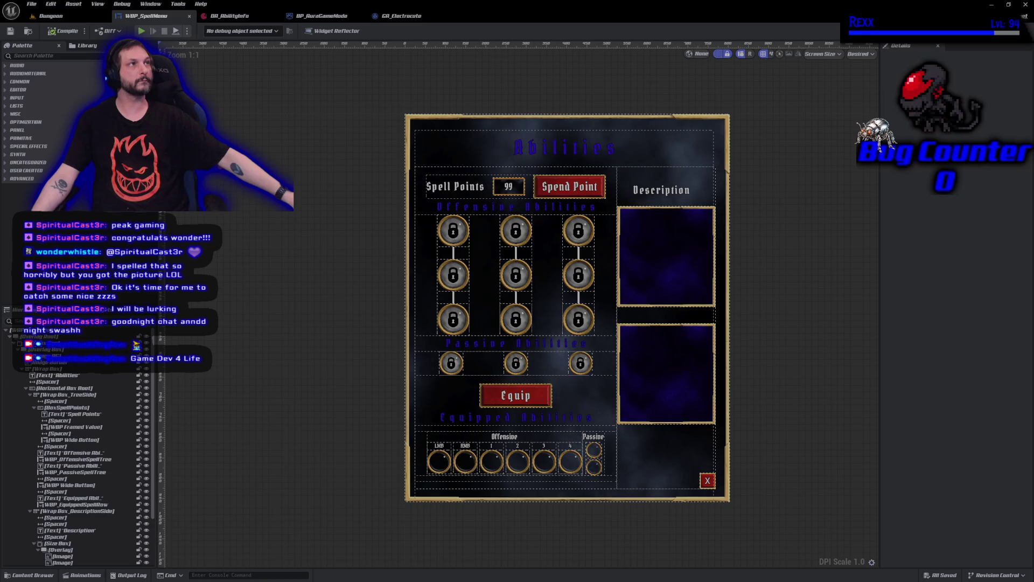
pyautogui.click(496, 273)
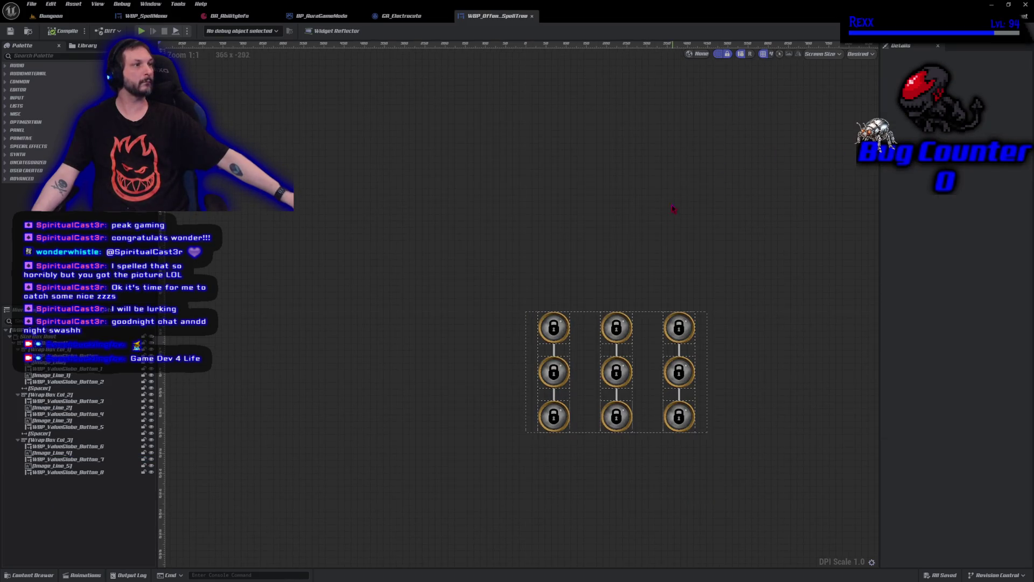
pyautogui.scroll(5, 645, 412)
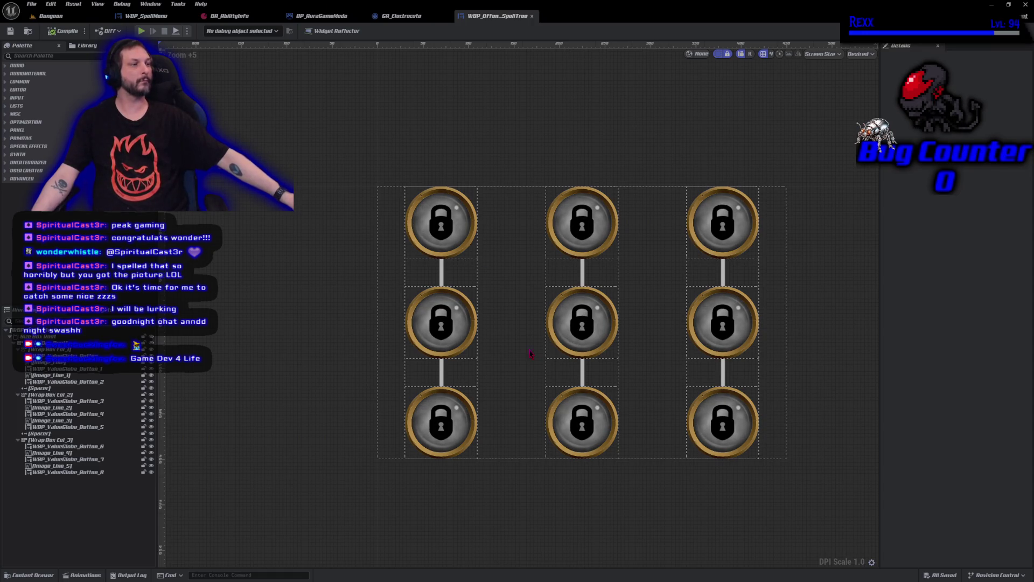
# Step: Assign Abilities.Lightning.Electrocute to the bottom-middle spell globe button and compile
pyautogui.click(568, 431)
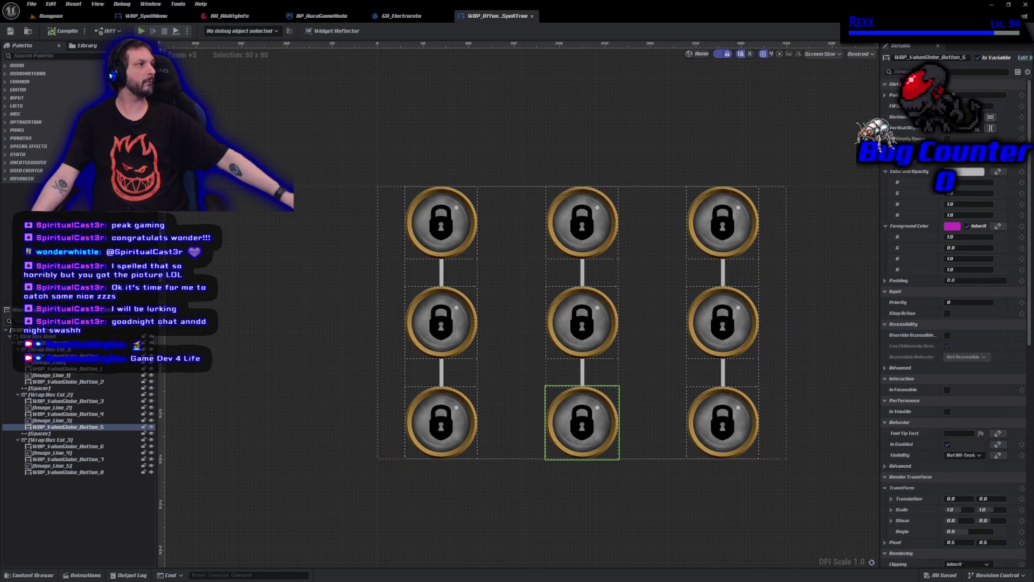
pyautogui.write('ab')
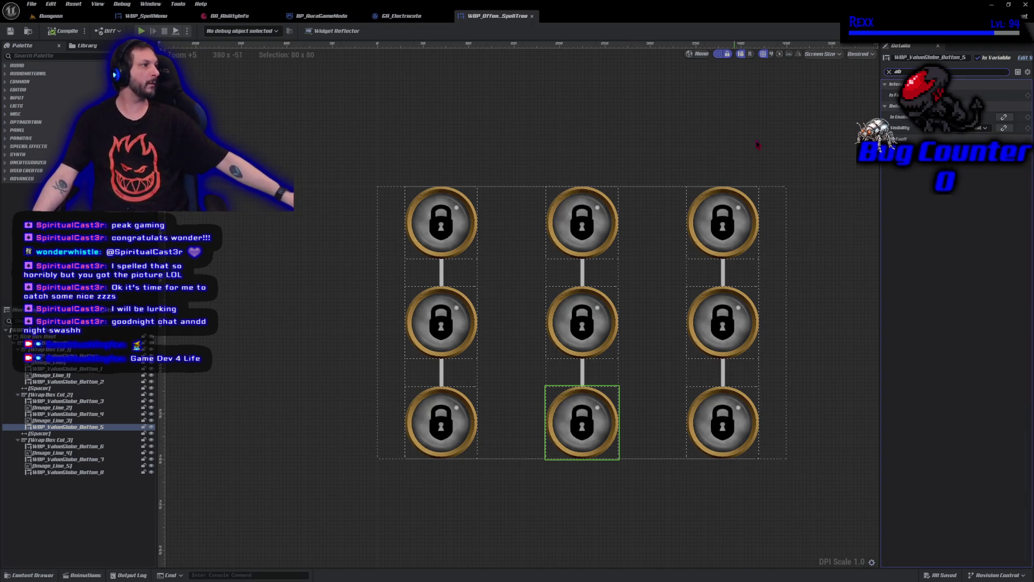
pyautogui.click(970, 158)
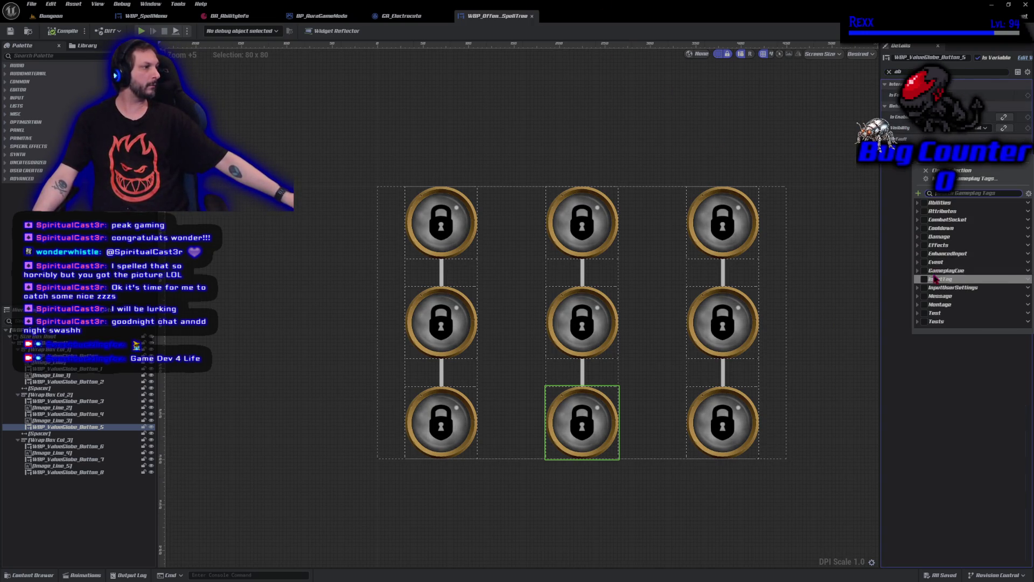
pyautogui.click(918, 204)
pyautogui.click(922, 236)
pyautogui.click(933, 246)
pyautogui.click(62, 33)
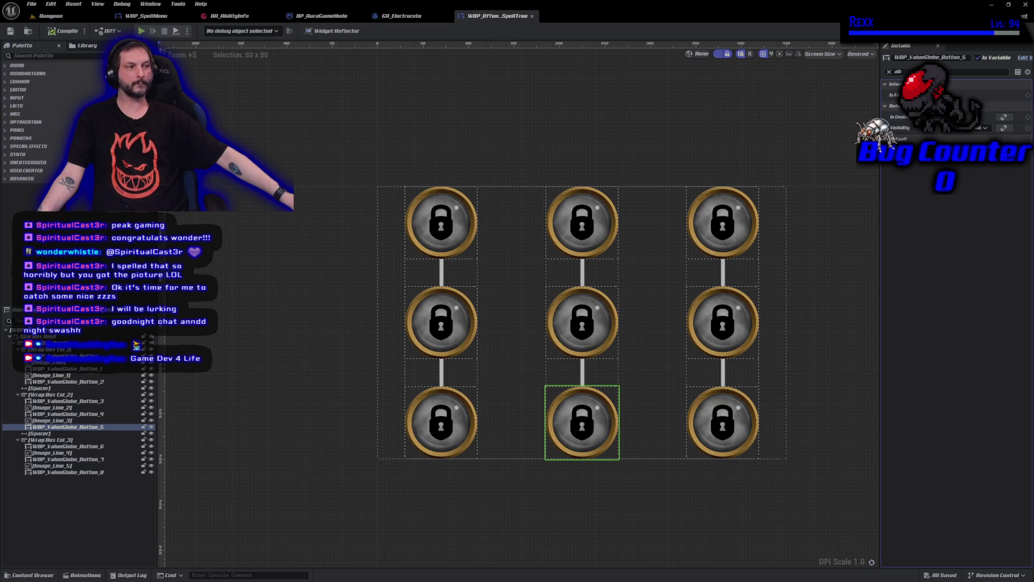
# Step: Commit the 11 files to Development as 'Ability Level Requirement' and push to origin
pyautogui.hotkey('alt', 'Tab')
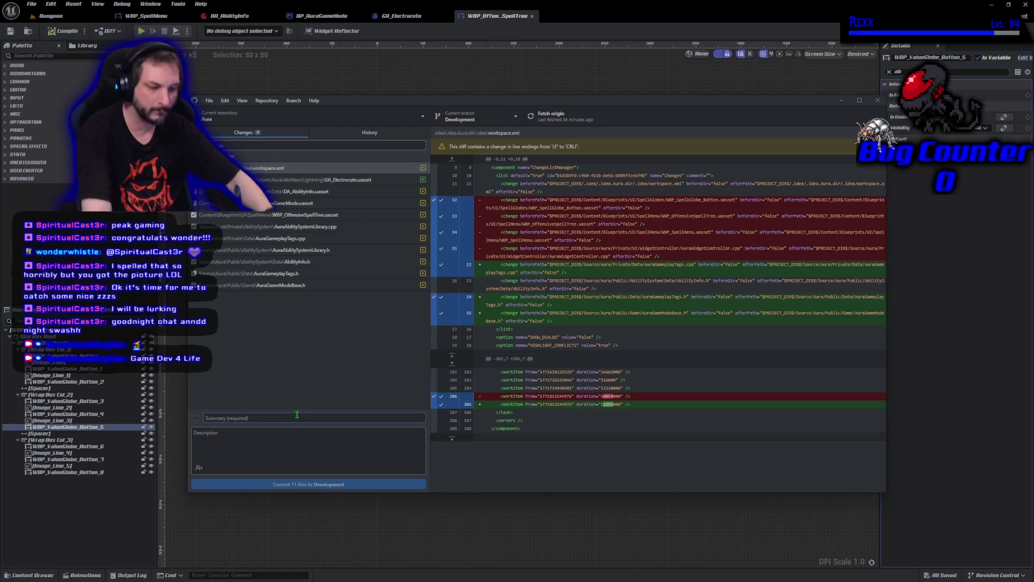
pyautogui.write('Ability Level Requirement')
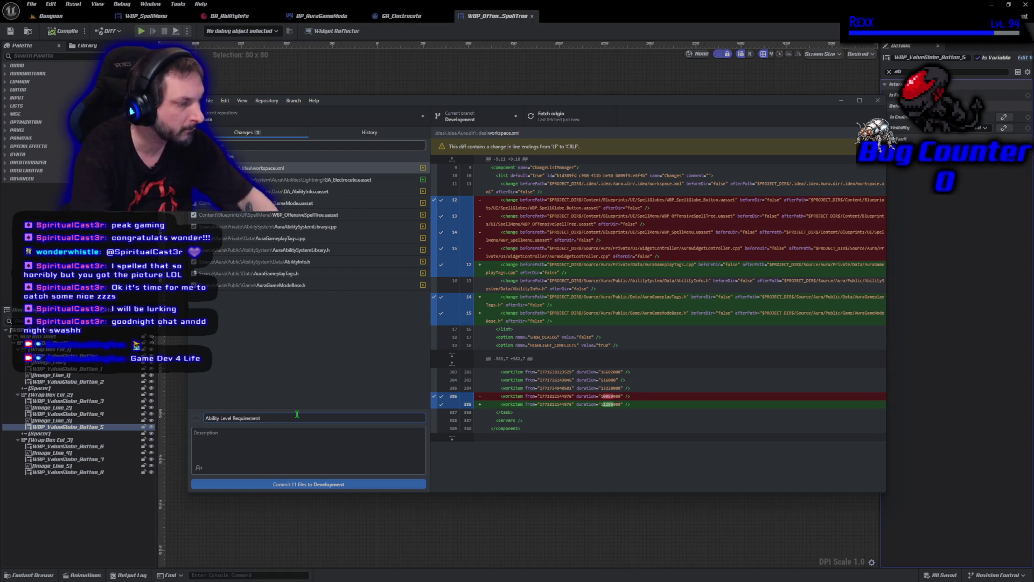
pyautogui.click(323, 484)
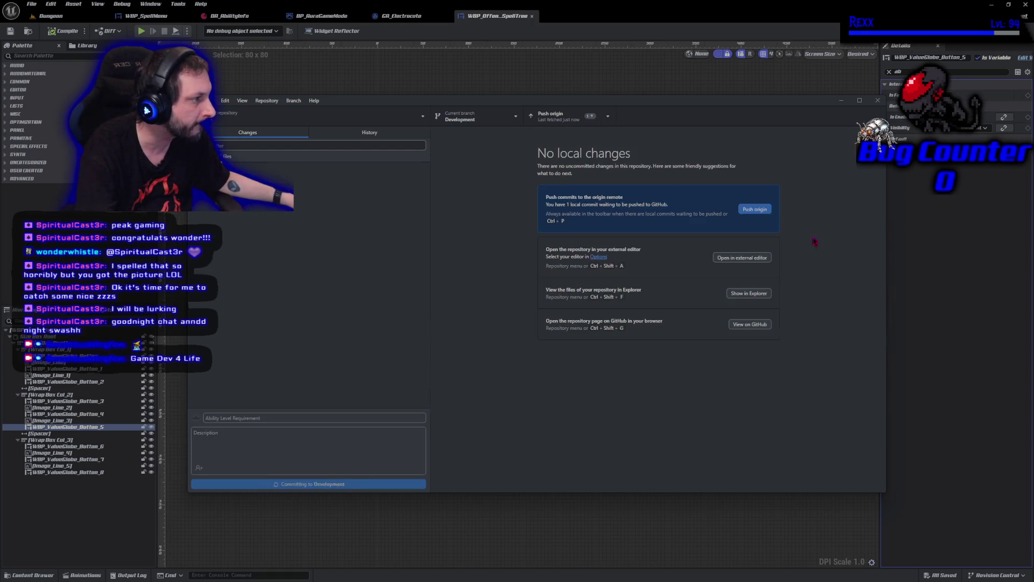
pyautogui.click(756, 210)
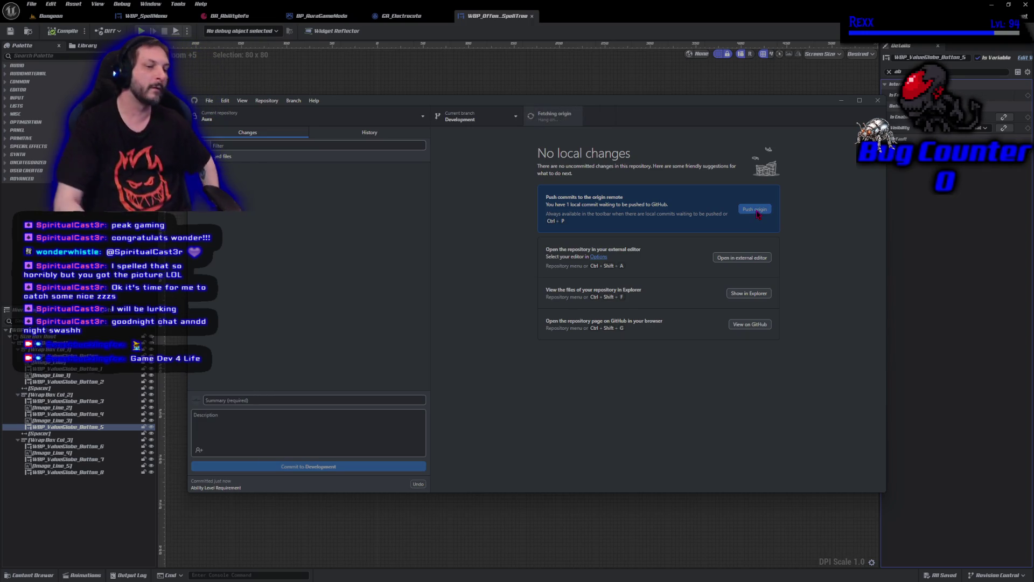
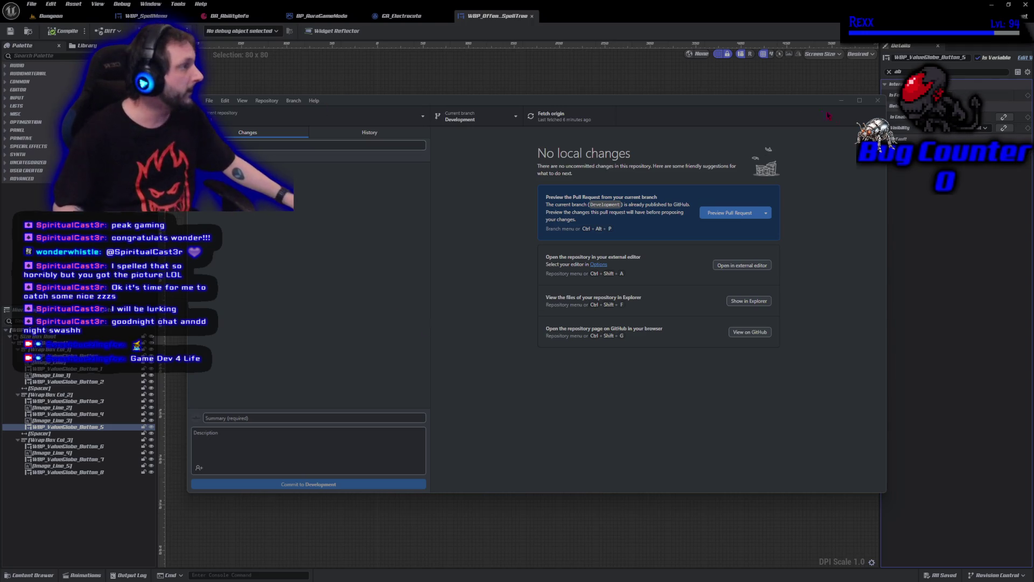
# Step: Close GitHub Desktop and exit the Unreal editor so only Rider remains open
pyautogui.click(841, 101)
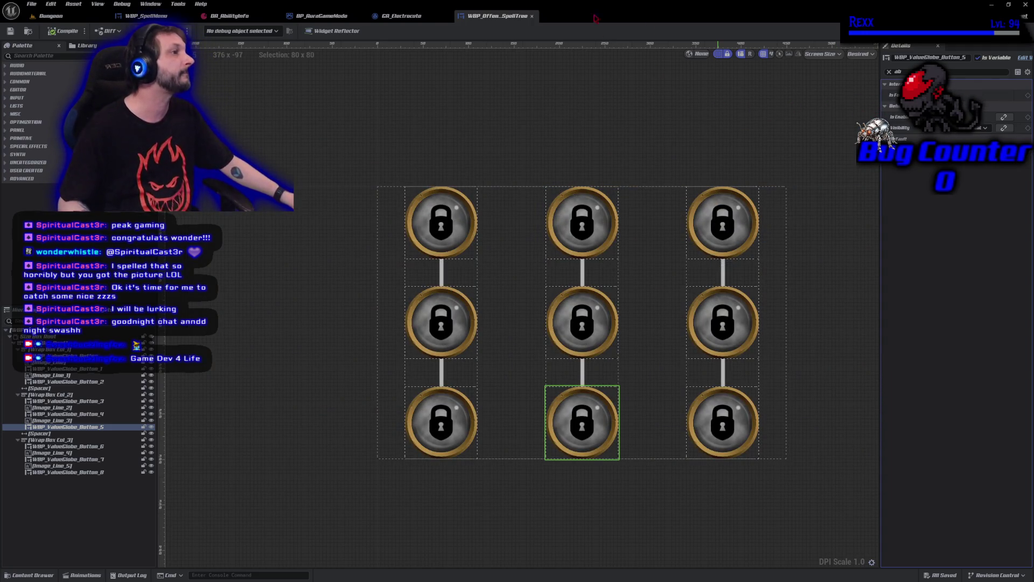
pyautogui.click(1026, 4)
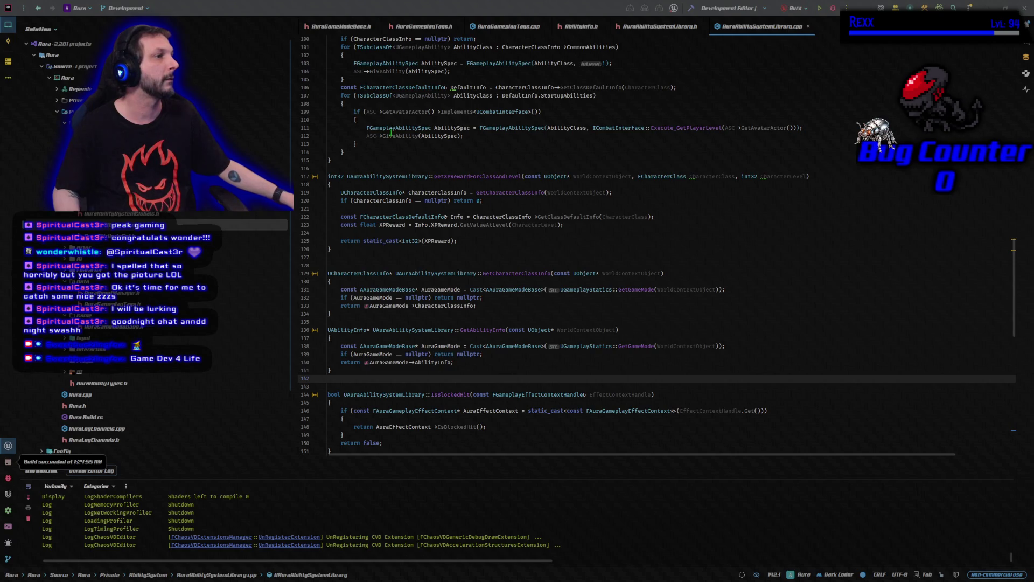
# Step: Close all tabs, then open AuraAbilitySystemComponent.h from Source/Aura and its matching .cpp
pyautogui.rightClick(346, 22)
pyautogui.click(379, 49)
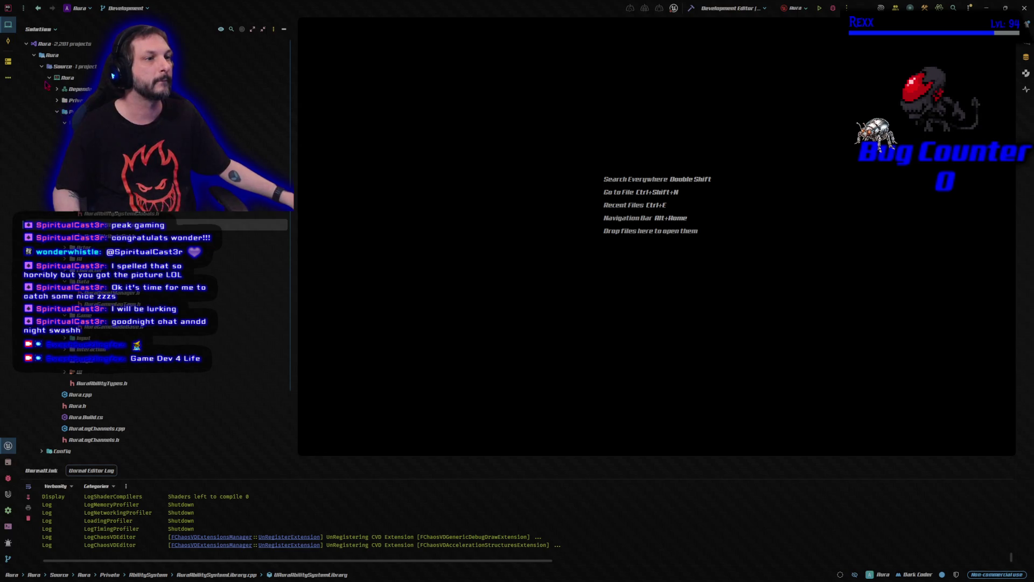
pyautogui.click(43, 68)
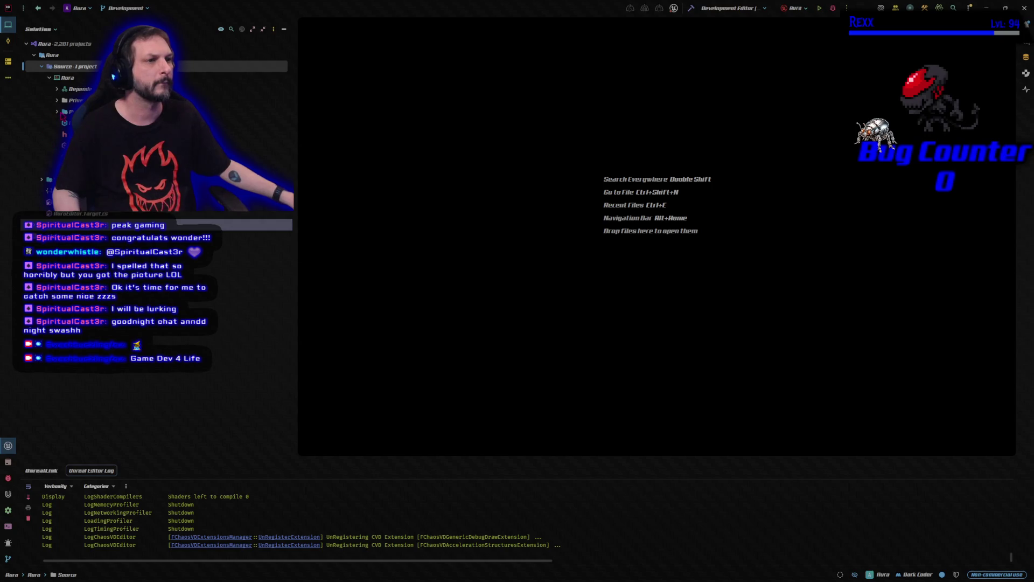
pyautogui.click(56, 112)
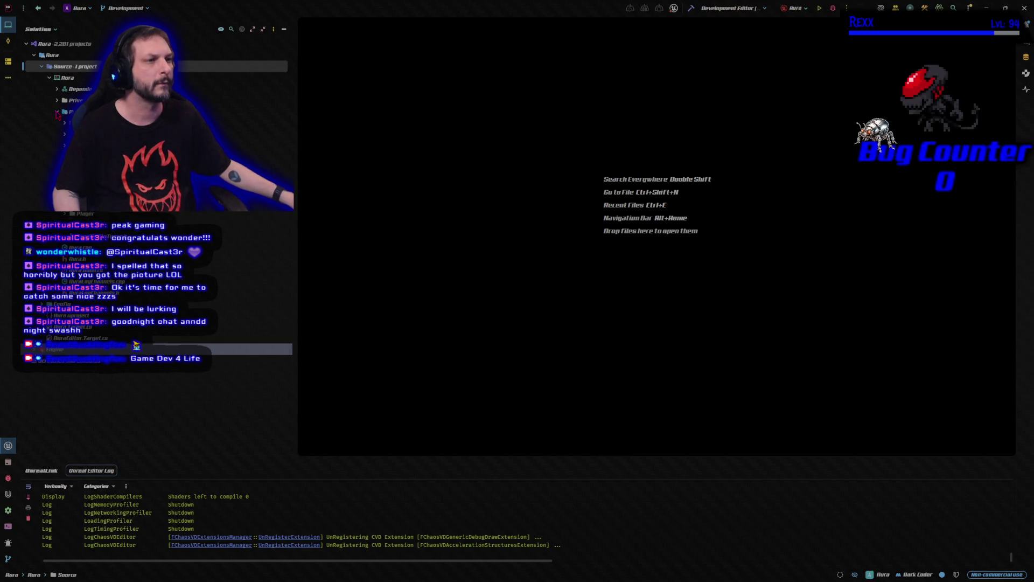
pyautogui.click(64, 123)
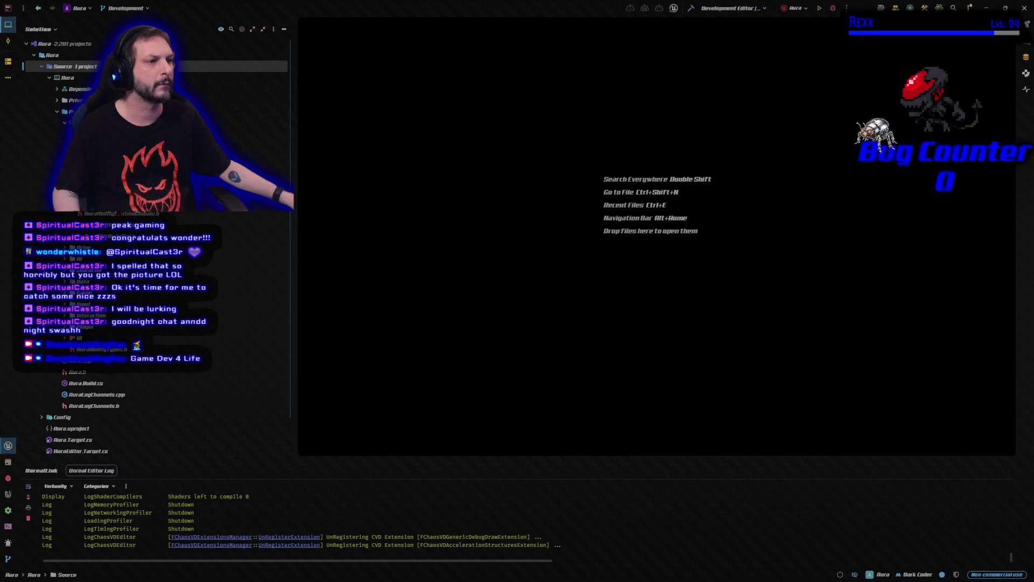
pyautogui.doubleClick(81, 202)
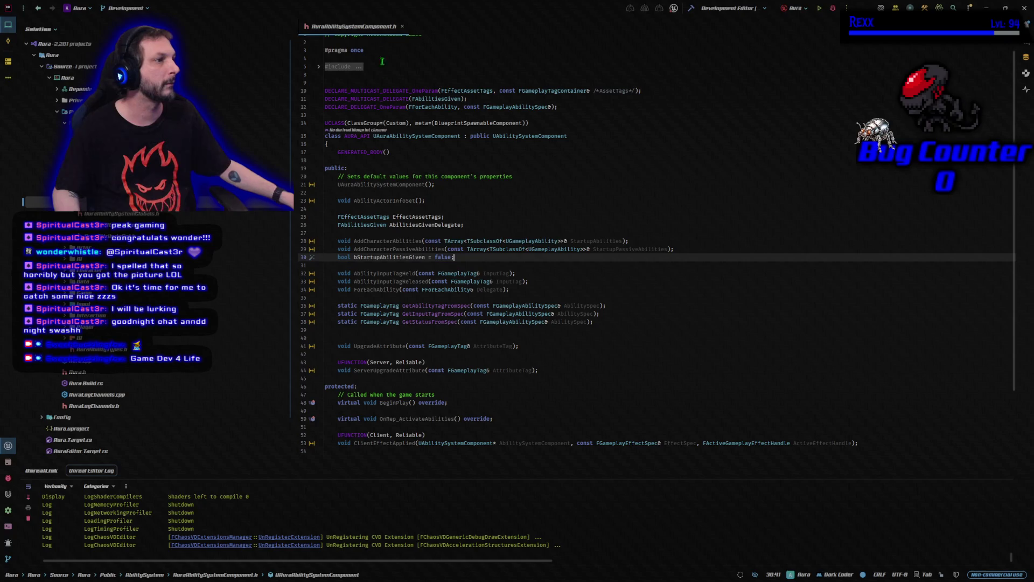
pyautogui.hotkey('ctrl', 'alt', 'Home')
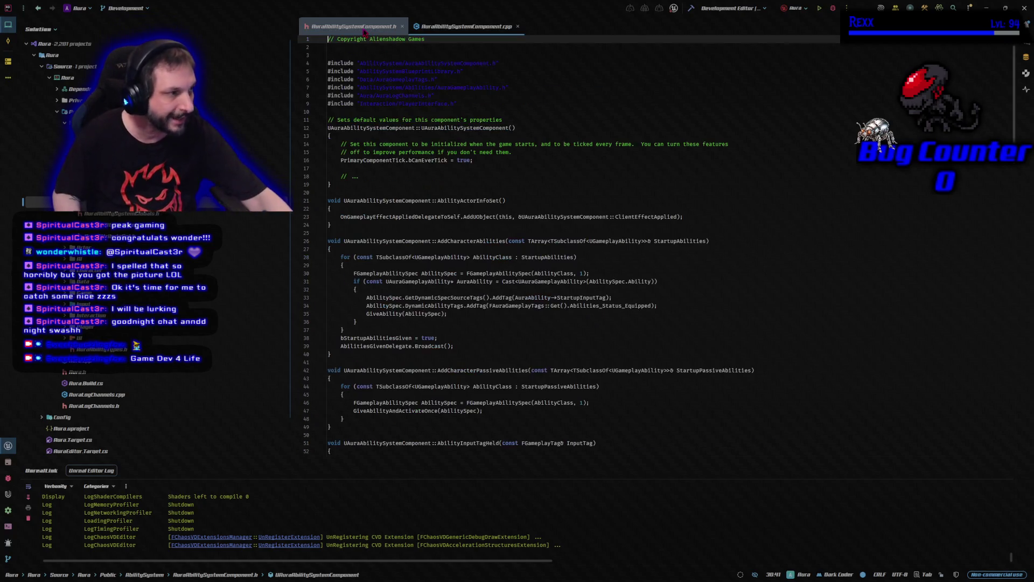
# Step: Return to AuraAbilitySystemComponent.h and browse bStartupAbilitiesGiven's Go To and Inspect actions without choosing one
pyautogui.click(364, 27)
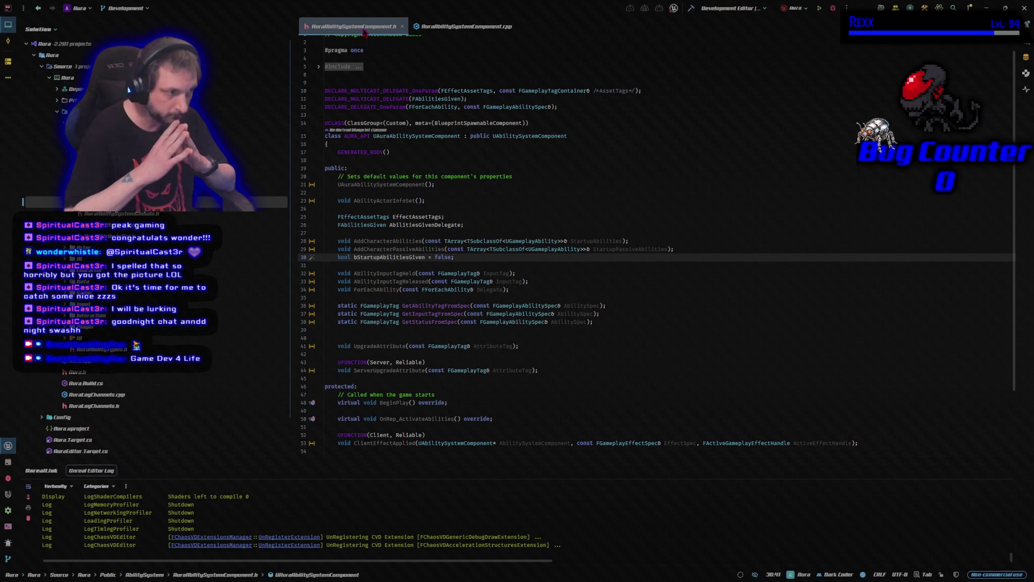
pyautogui.rightClick(391, 261)
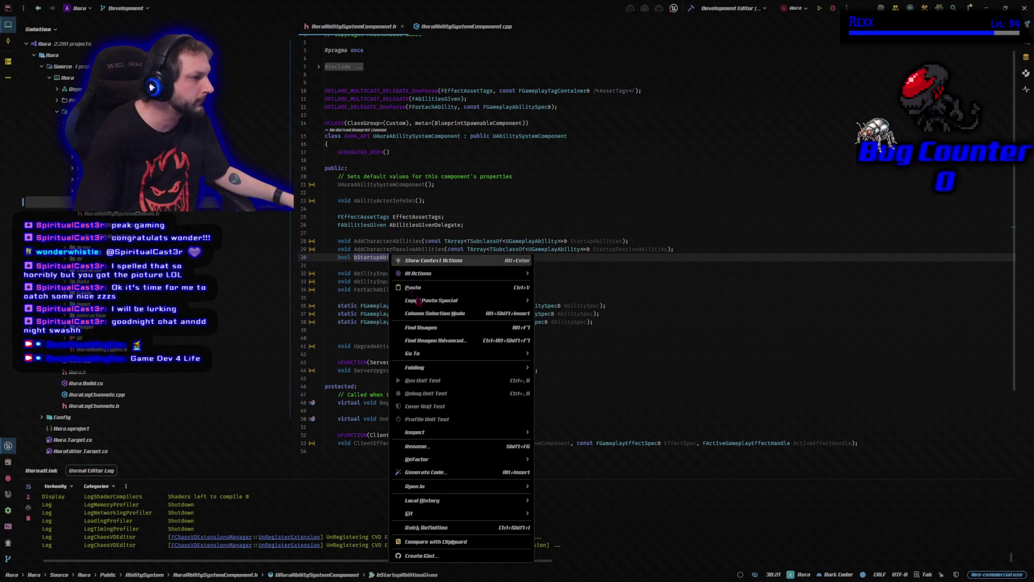
pyautogui.moveTo(443, 359)
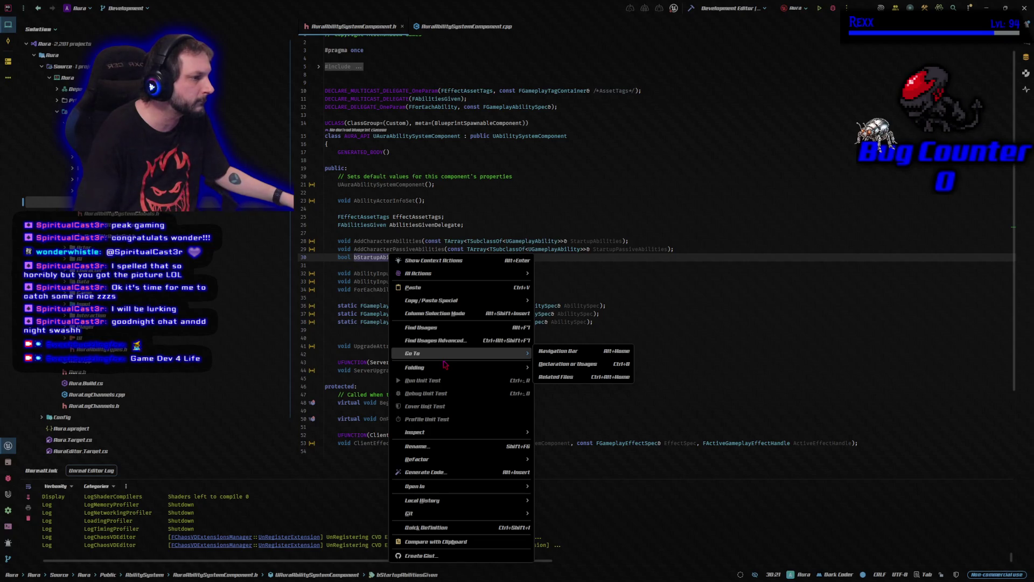
pyautogui.moveTo(459, 435)
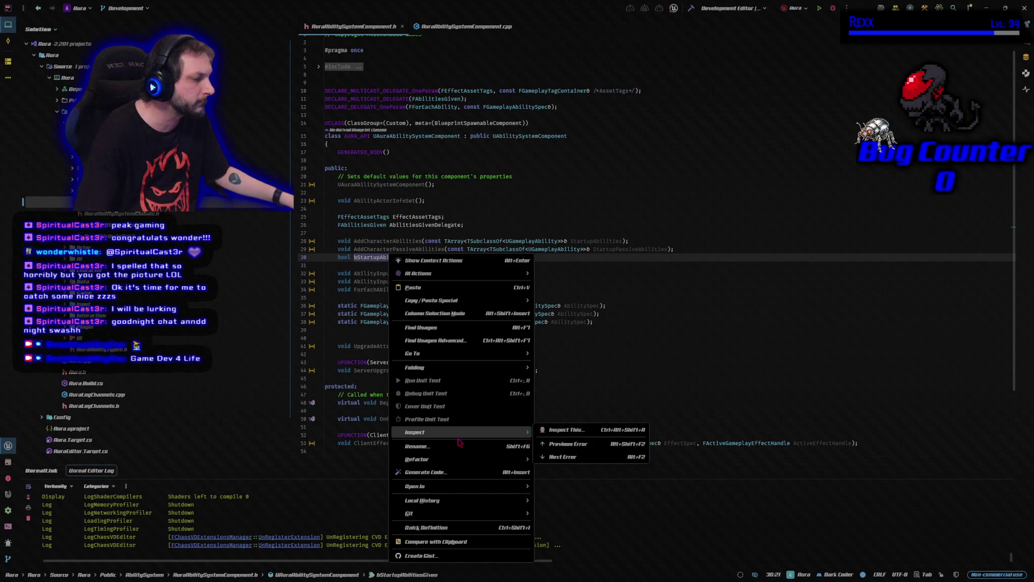
pyautogui.click(388, 208)
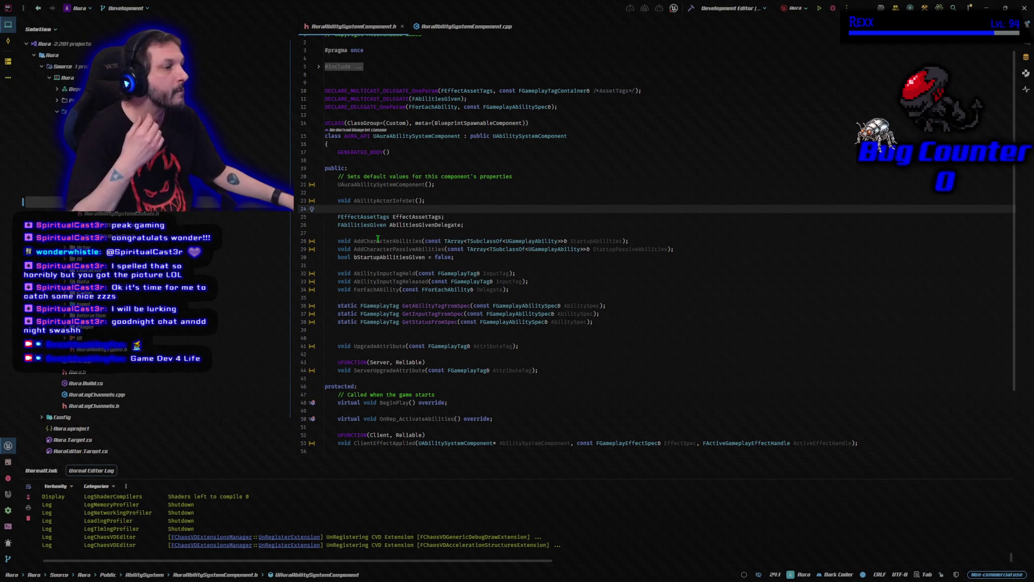
# Step: Paste the GetSpecFromAbilityTag declaration below the GetStatusFromSpec declaration
pyautogui.click(624, 323)
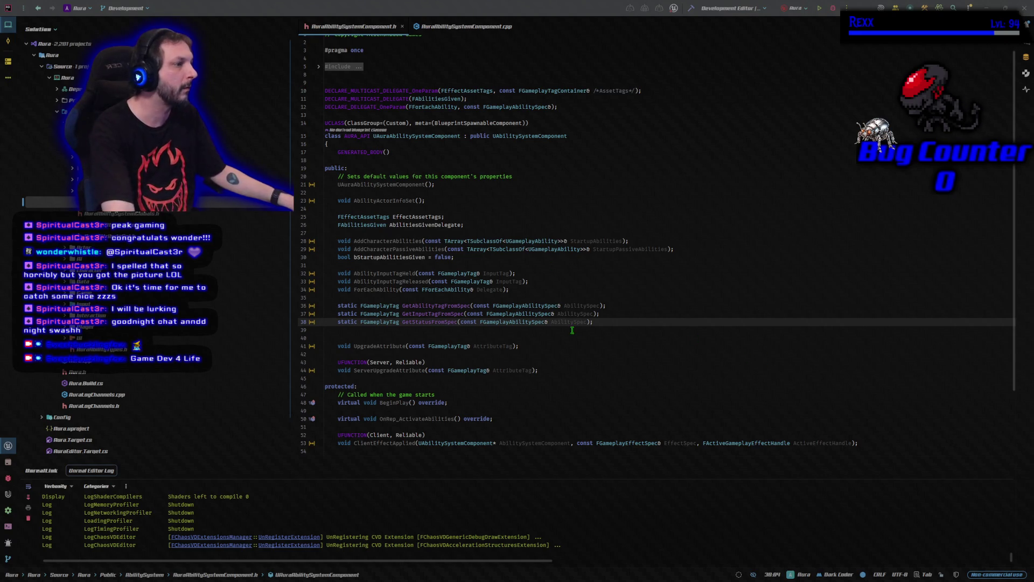
pyautogui.click(592, 319)
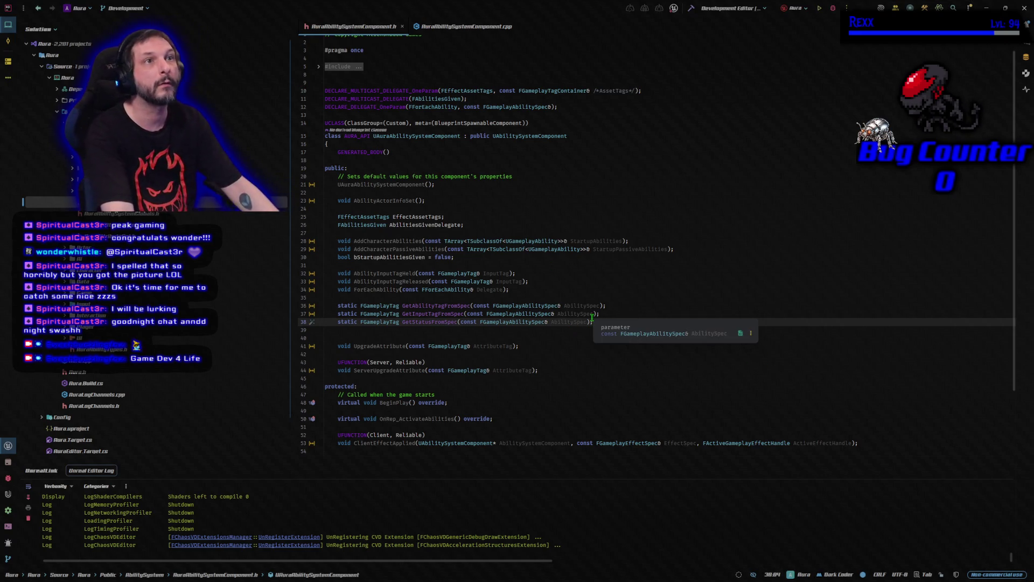
pyautogui.press('Return')
pyautogui.press('Return')
pyautogui.write('FGameplayAbilitySpec* GetSpecFromAbilityTag(const FGameplayTag& AbilityTag);')
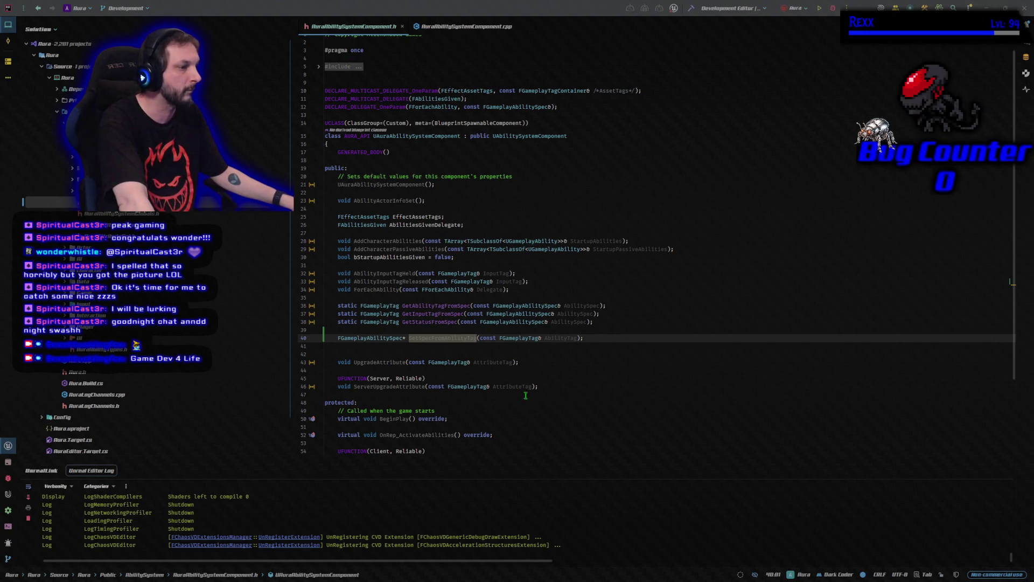
# Step: Declare void UpdateAbilityStatuses(int32 Level) below ServerUpgradeAttribute, then return to the .cpp
pyautogui.click(550, 386)
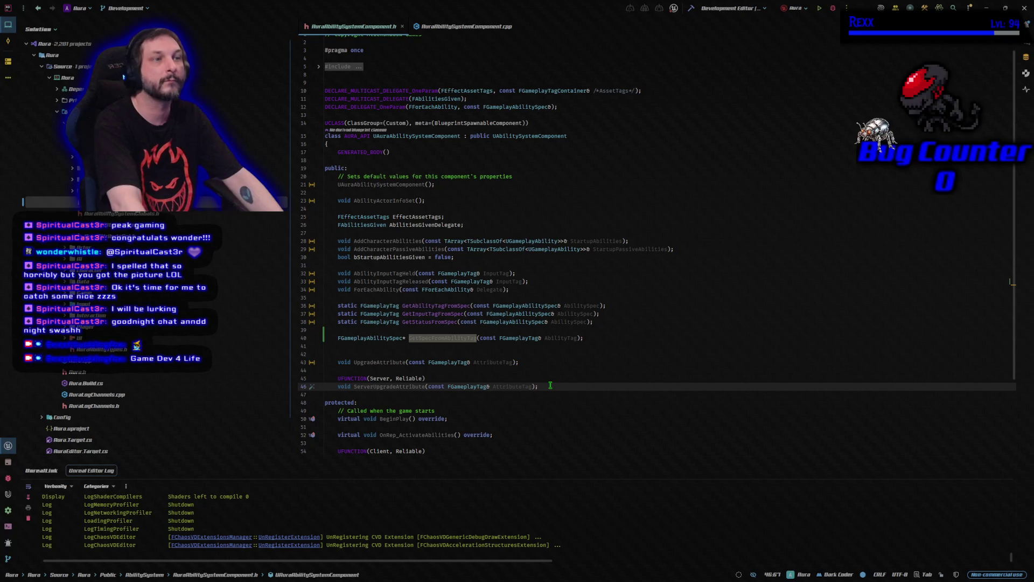
pyautogui.press('Return')
pyautogui.press('Return')
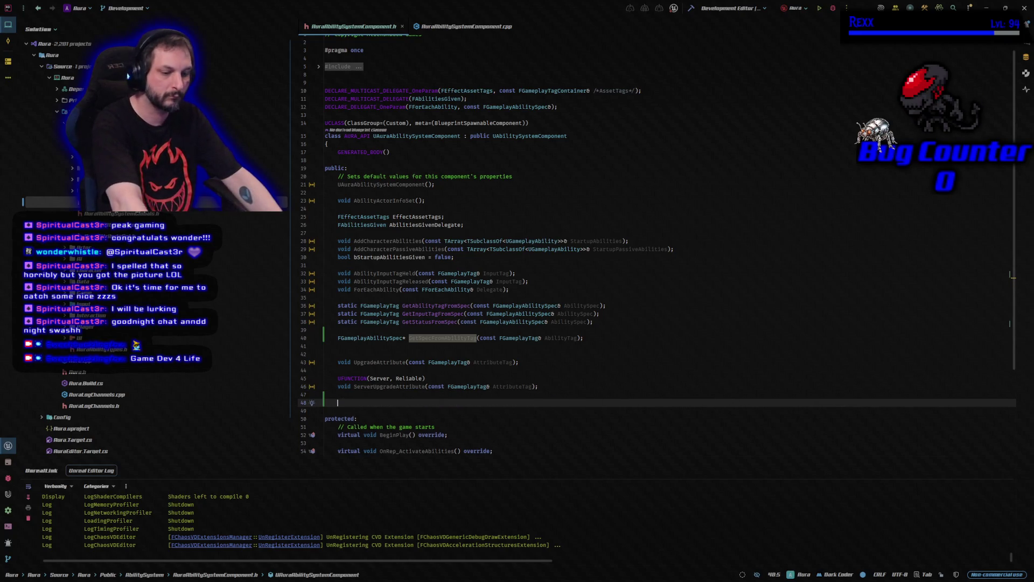
pyautogui.press('Tab')
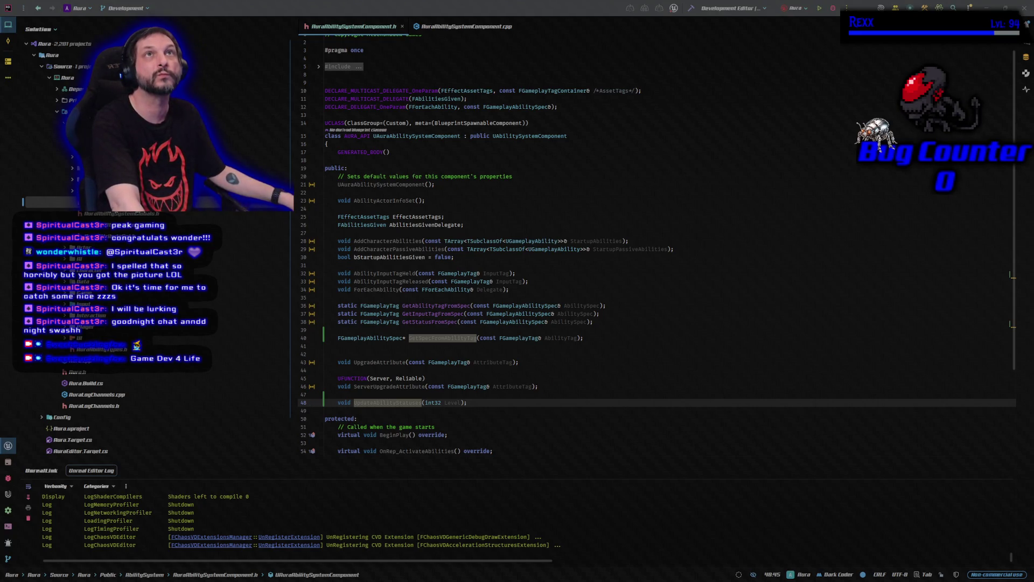
pyautogui.click(466, 26)
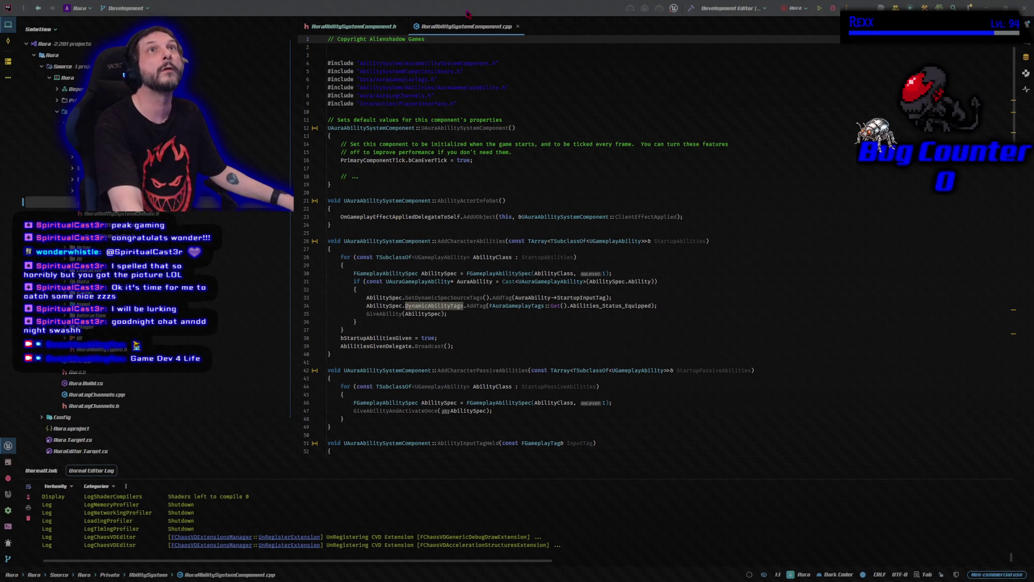
# Step: Add includes for AuraAbilitySystemLibrary.h and AbilitySystem/Data/AbilityInfo.h to the include block
pyautogui.click(442, 79)
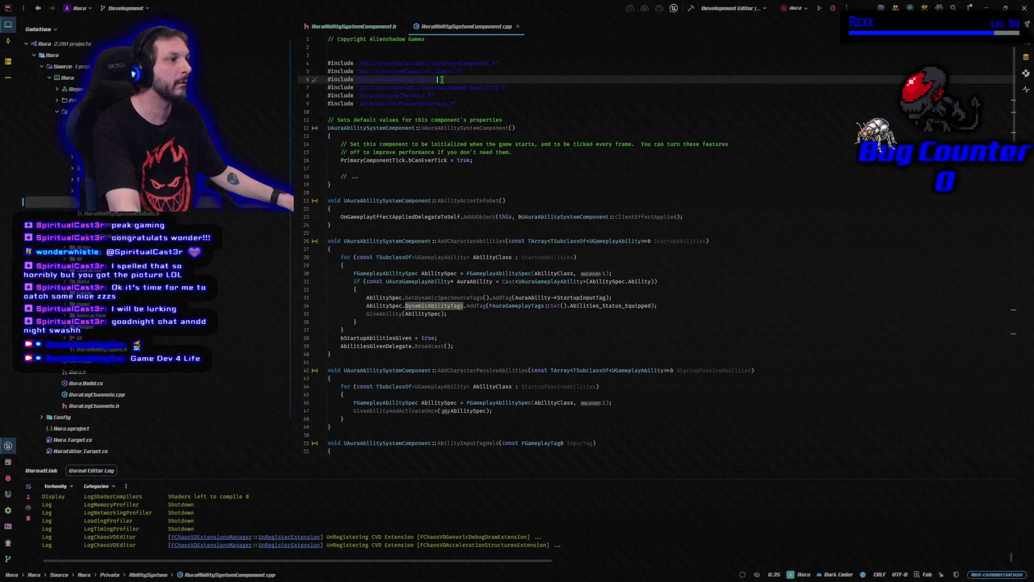
pyautogui.press('Return')
pyautogui.write('#include "AbilitySystem/AuraAbilitySystemLibrary.h"')
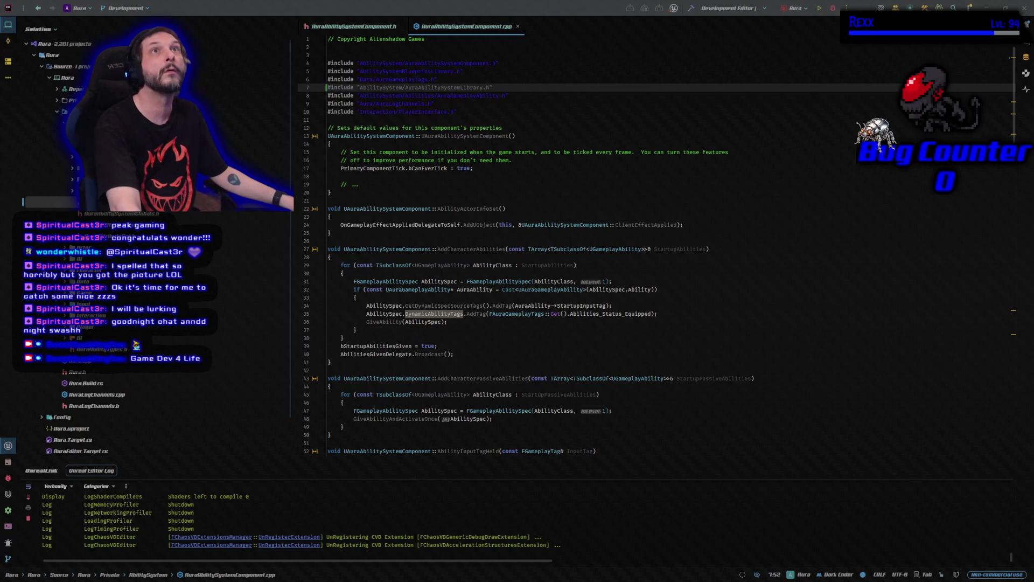
pyautogui.click(537, 96)
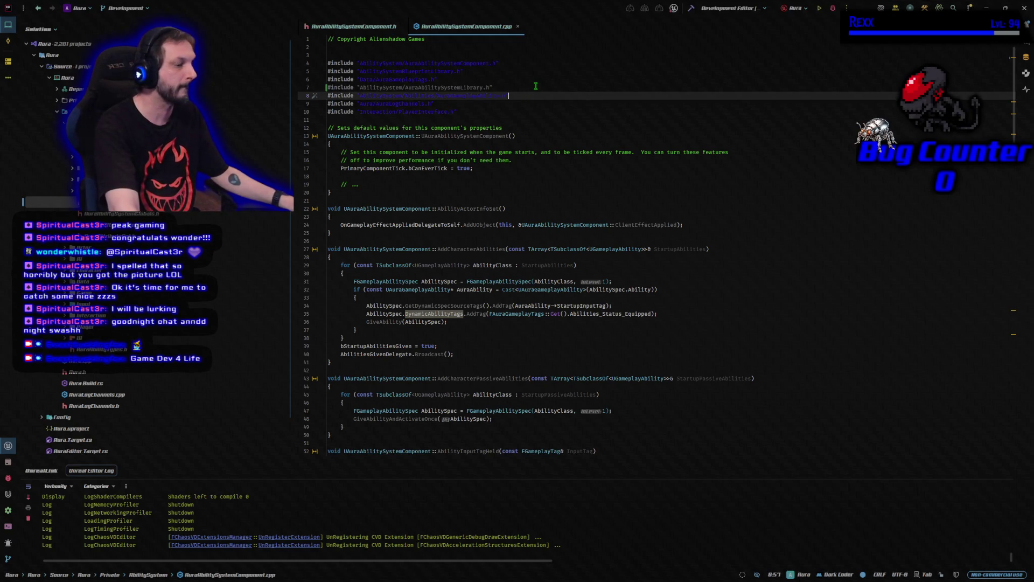
pyautogui.press('Return')
pyautogui.write('#include "AbilitySystem/Data/AbilityInfo.h"')
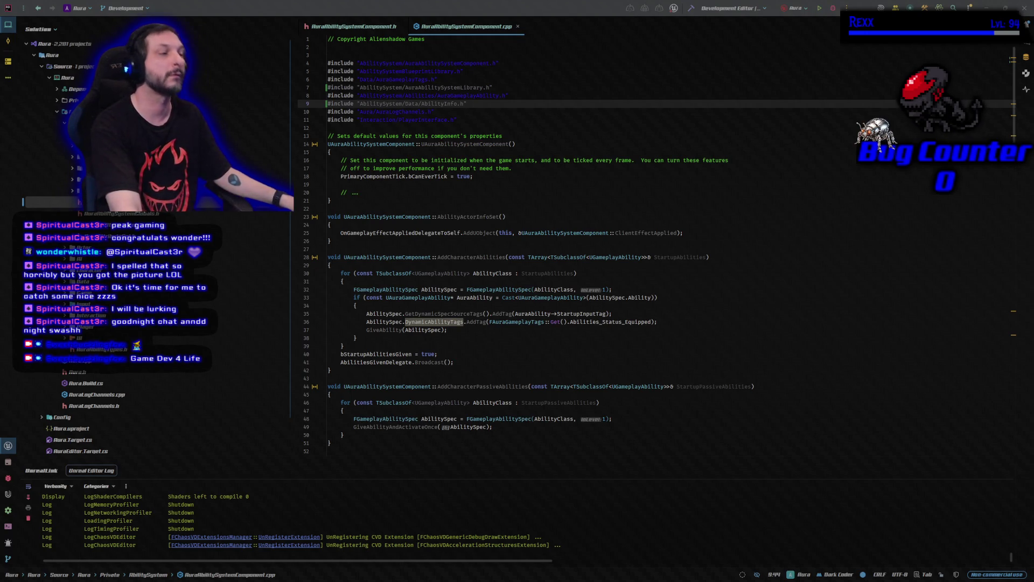
# Step: Open a blank line after GetStatusFromSpec, before UpgradeAttribute, for the new function
pyautogui.scroll(-15, 541, 373)
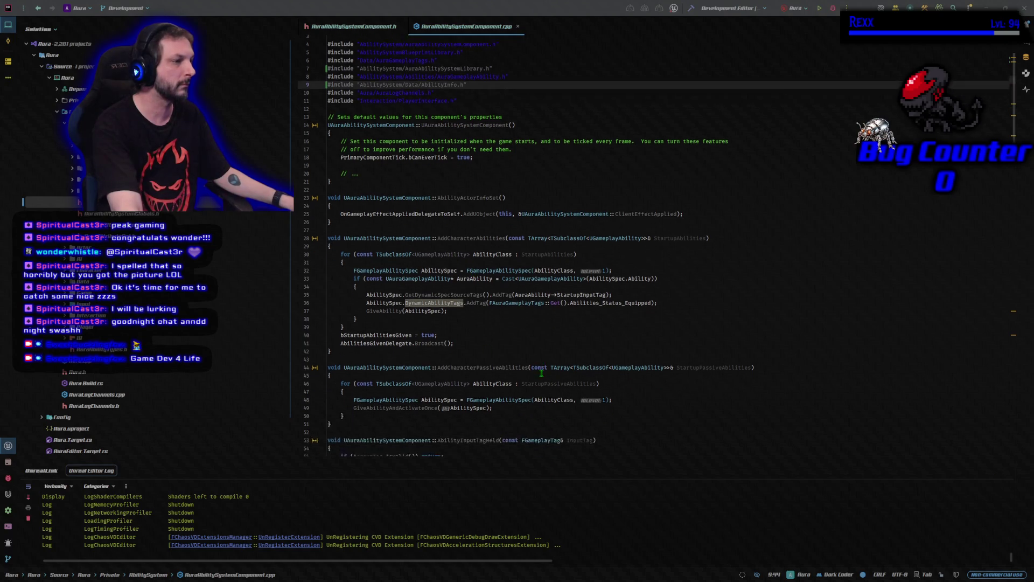
pyautogui.scroll(-14, 542, 373)
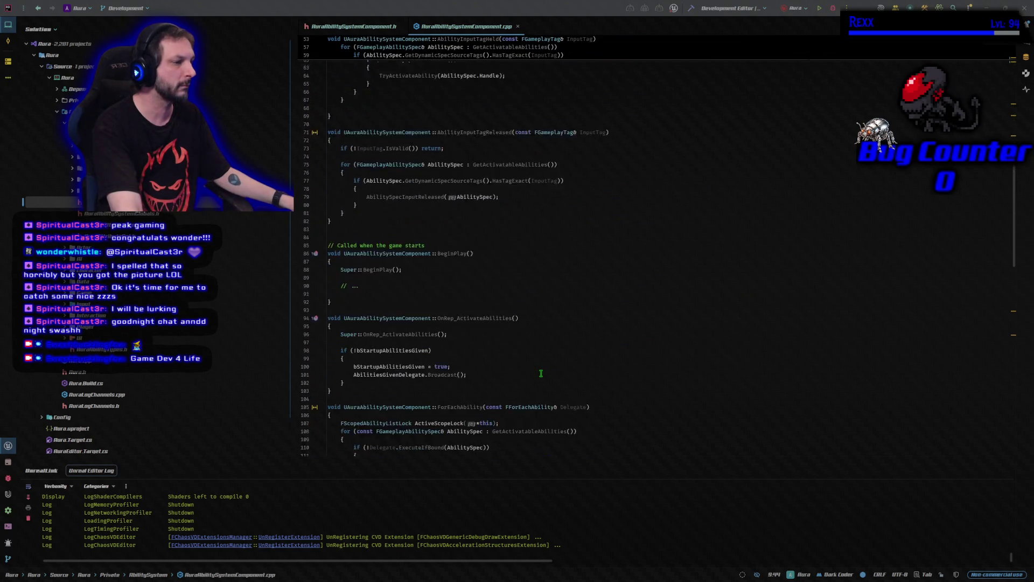
pyautogui.scroll(-5, 542, 373)
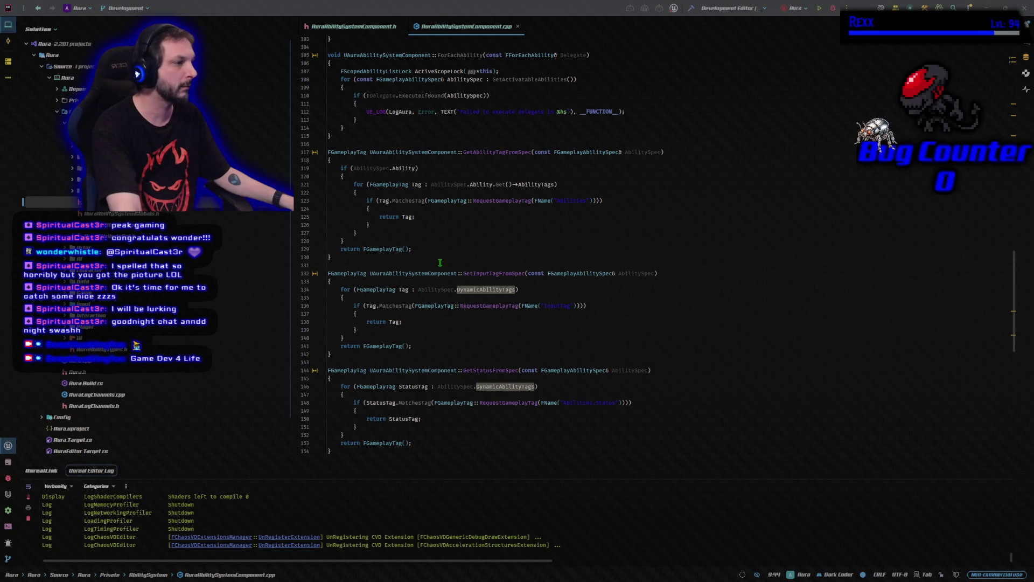
pyautogui.scroll(-6, 440, 263)
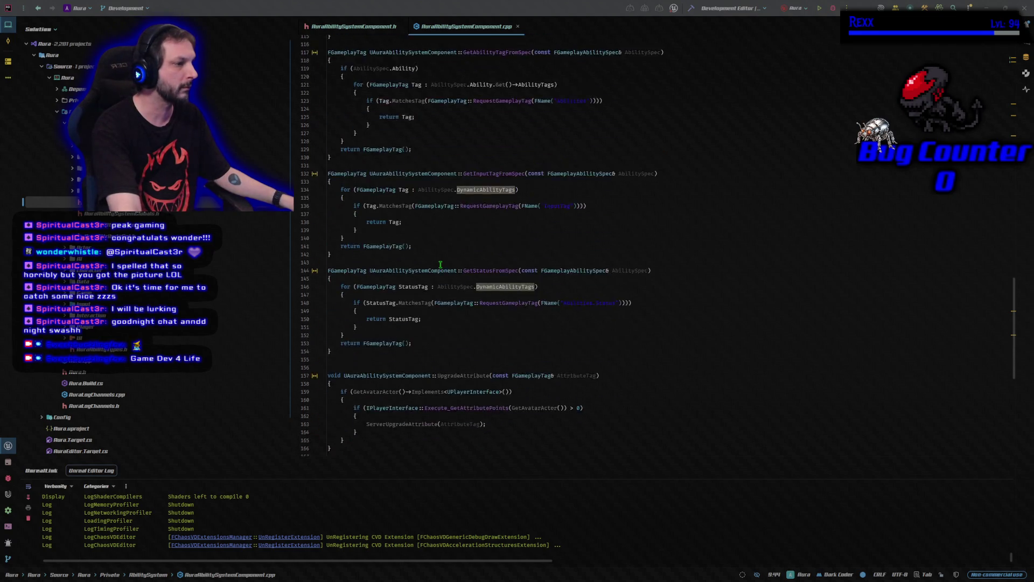
pyautogui.click(441, 318)
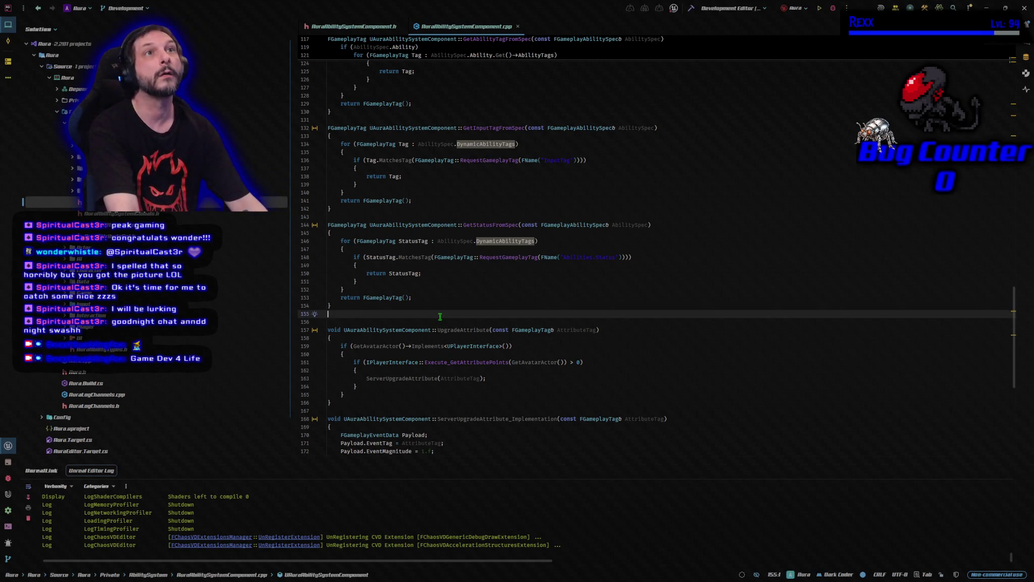
pyautogui.press('Return')
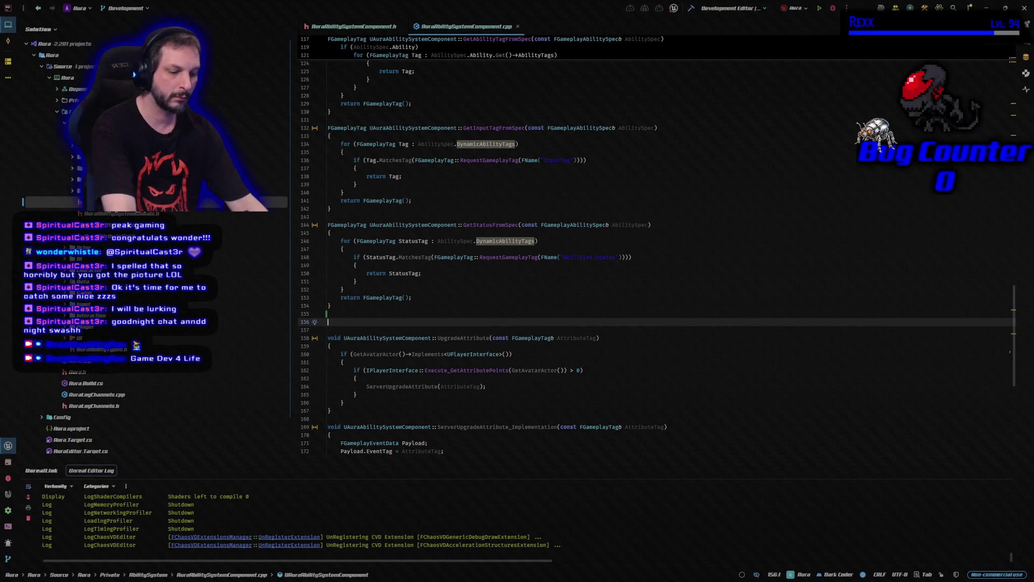
# Step: Paste the GetSpecFromAbilityTag definition at line 156 and scroll through to review it
pyautogui.write('FGameplayAbilitySpec* UAuraAbilitySystemComponent::GetSpecFromAbilityTag(const FGameplayTag& AbilityTag) { \tFScopedAbilityListLock ActiveScopeLoc(*this); \tfor (FGameplayAbilitySpec& AbilitySpec : GetActivatableAbilities()) \t{ \t\tfor (FGameplayTag Tag : AbilitySpec.Ability.Get()->AbilityTags) \t\t{ \t\t\tif (Tag.MatchesTag(AbilityTag)) \t\t\t{ \t\t\t\treturn &AbilitySpec; \t\t\t} \t\t} \t} \treturn nullptr; }')
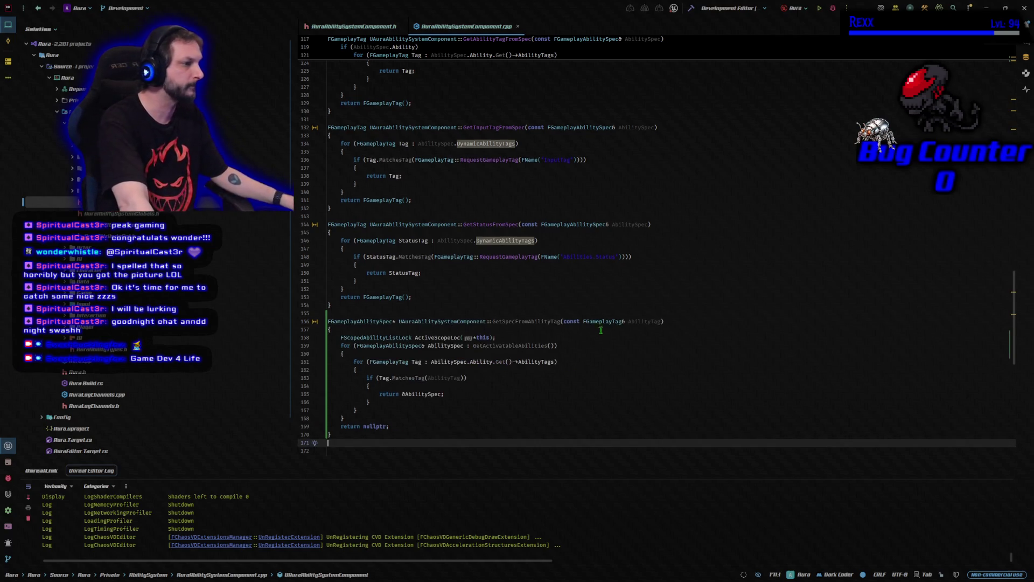
pyautogui.scroll(-4, 597, 332)
pyautogui.scroll(-5, 597, 331)
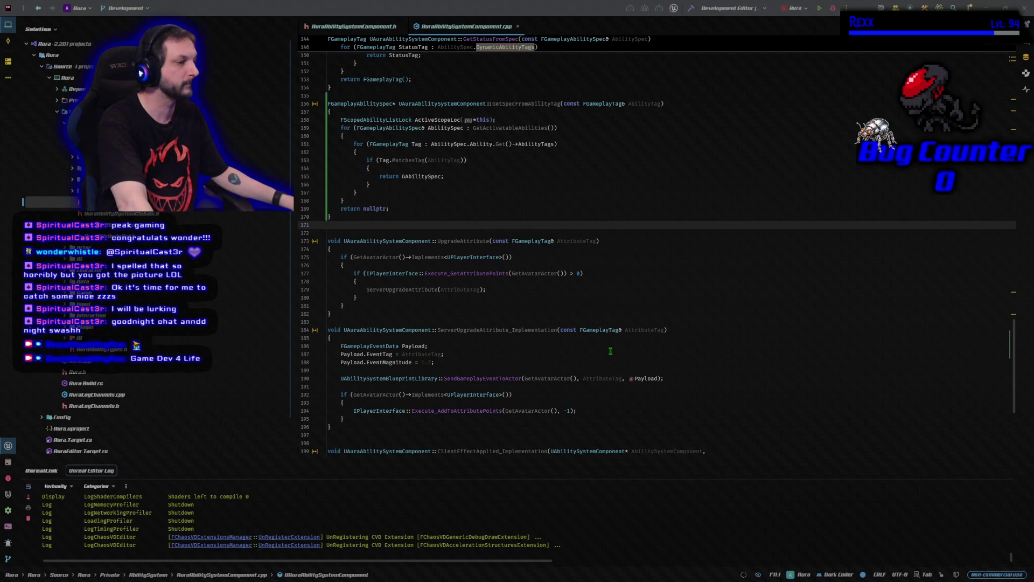
pyautogui.scroll(-3, 594, 343)
pyautogui.scroll(-5, 594, 343)
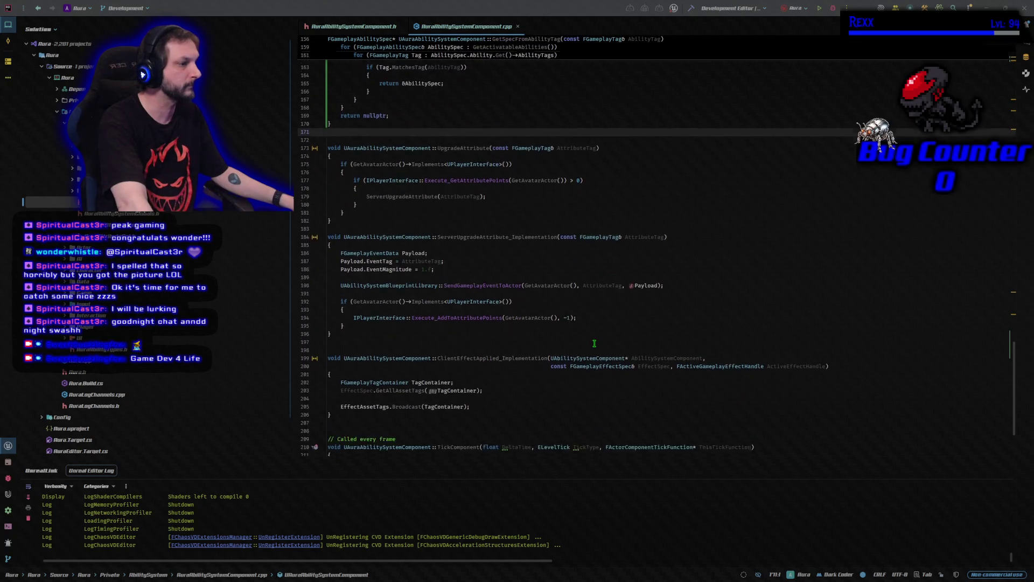
pyautogui.scroll(8, 565, 326)
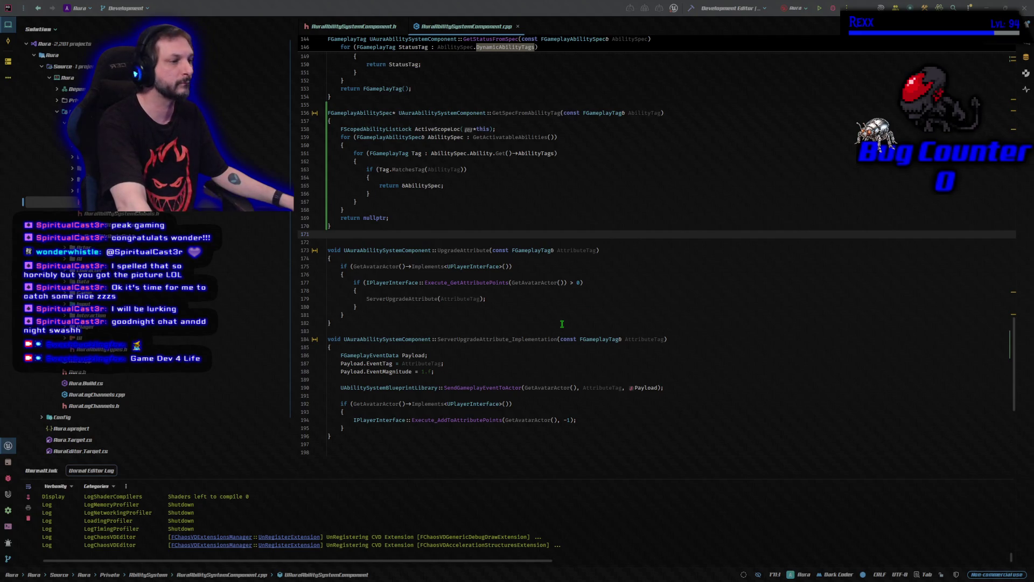
pyautogui.scroll(6, 562, 323)
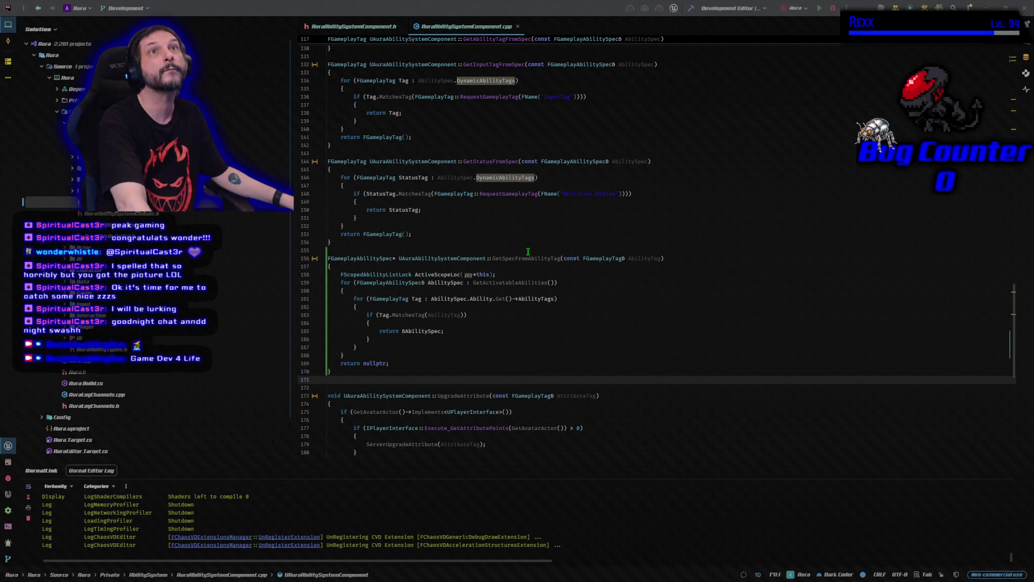
pyautogui.scroll(-1, 528, 251)
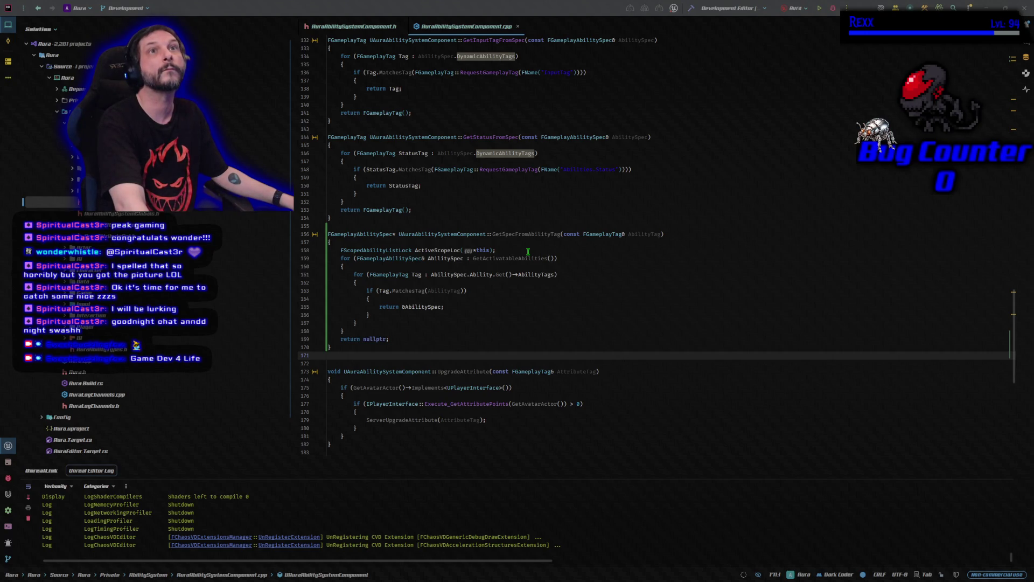
pyautogui.scroll(-6, 528, 252)
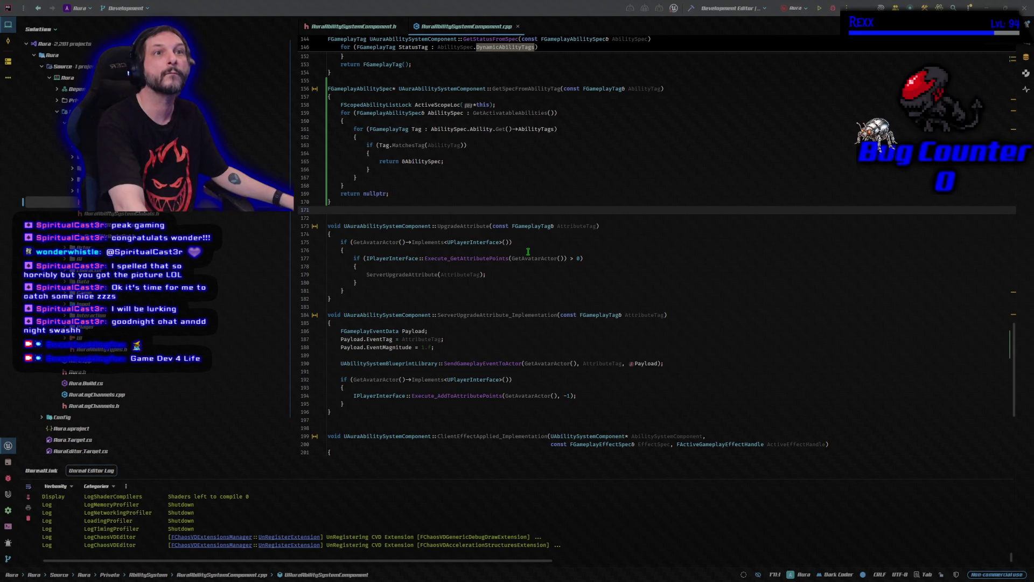
# Step: Paste the UpdateAbilityStatuses(int32 Level) definition after UpgradeAttribute, tagging new specs Abilities_Status_Eligible
pyautogui.click(455, 306)
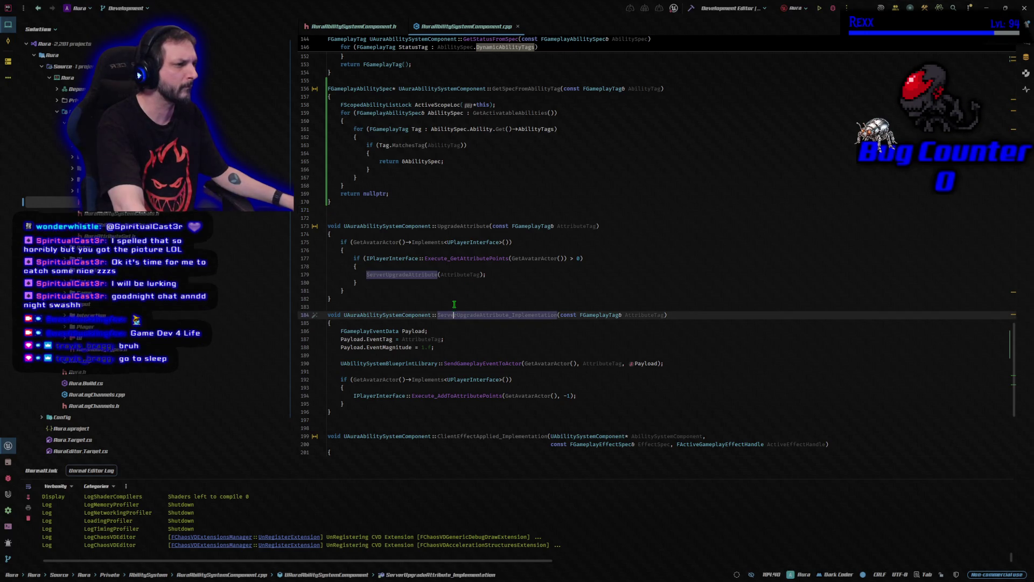
pyautogui.press('Return')
pyautogui.press('Return')
pyautogui.press('Up')
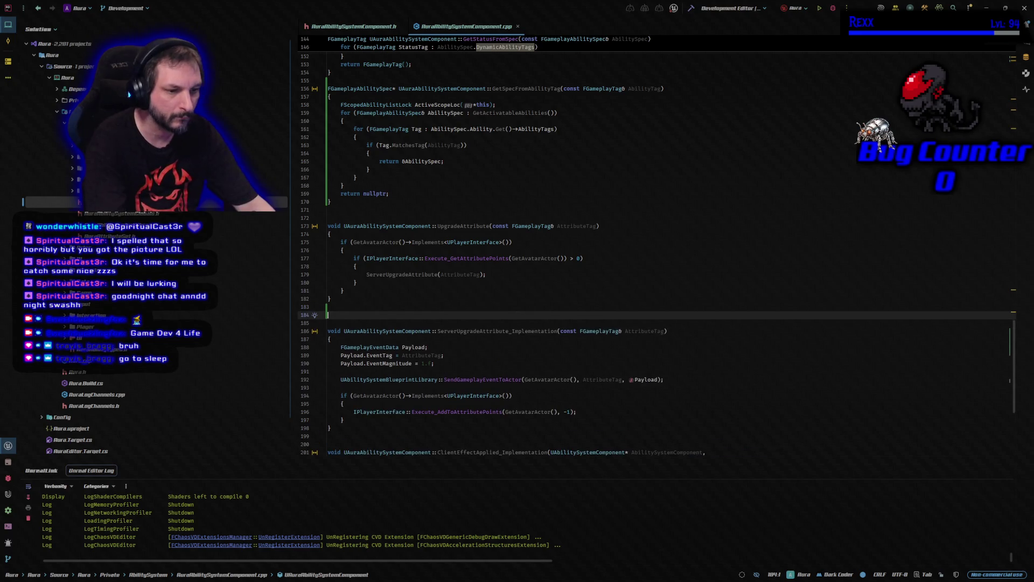
pyautogui.write('void UAuraAbilitySystemComponent::UpdateAbilityStatuses(int32 Level) { \tUAbilityInfo* AbilityInfo = UAuraAbilitySystemLibrary::GetAbilityInfo(GetAvatarActor()); \tfor (const FAuraAbilityInfo& Info : AbilityInfo->AbilityInformation) \t{ \t\tif (!Info.AbilityTag.IsValid()) continue; \t\tif (Level < Info.LevelRequirement) continue; \t\tif (GetSpecFromAbilityTag(Info.AbilityTag) == nullptr) \t\t{ \t\t\tFGameplayAbilitySpec AbilitySpec = FGameplayAbilitySpec(Info.Ability, 1); \t\t\tAbilitySpec.DynamicAbilityTags.AddTag(FAuraGameplayTags::Get().Abilities_Status_Eligible); \t\t\tGiveAbility(AbilitySpec); \t\t\tMarkAbilitySpecDirty(AbilitySpec); \t\t} \t} }')
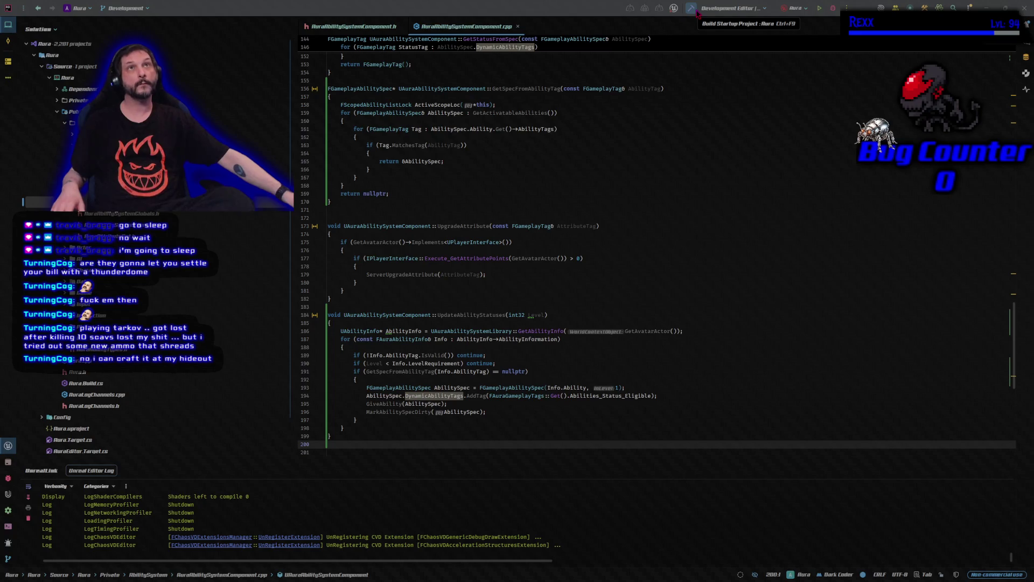
# Step: Build the Aura startup project, review the C4996 build warnings, and start the editor under the debugger
pyautogui.click(696, 11)
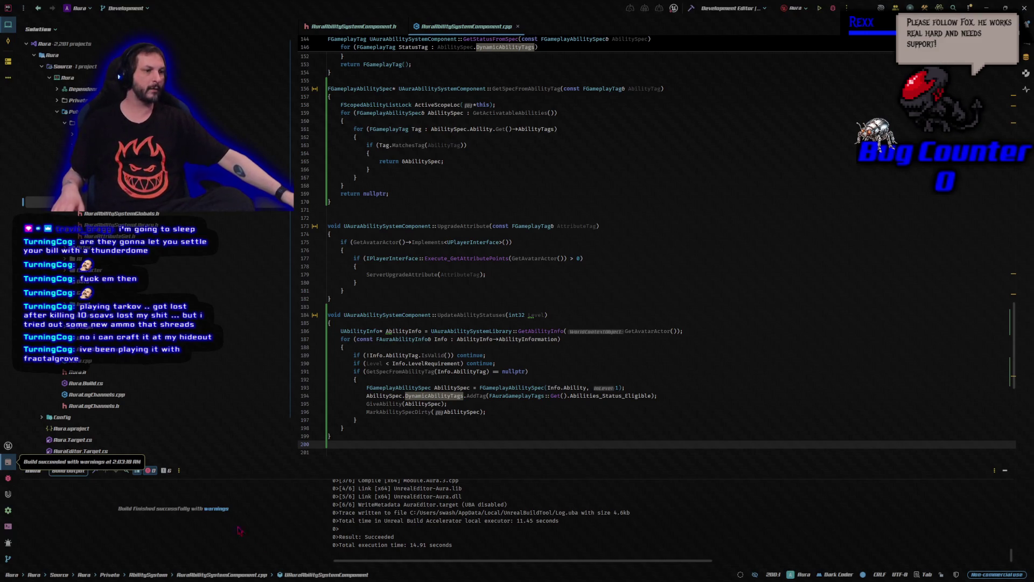
pyautogui.click(217, 509)
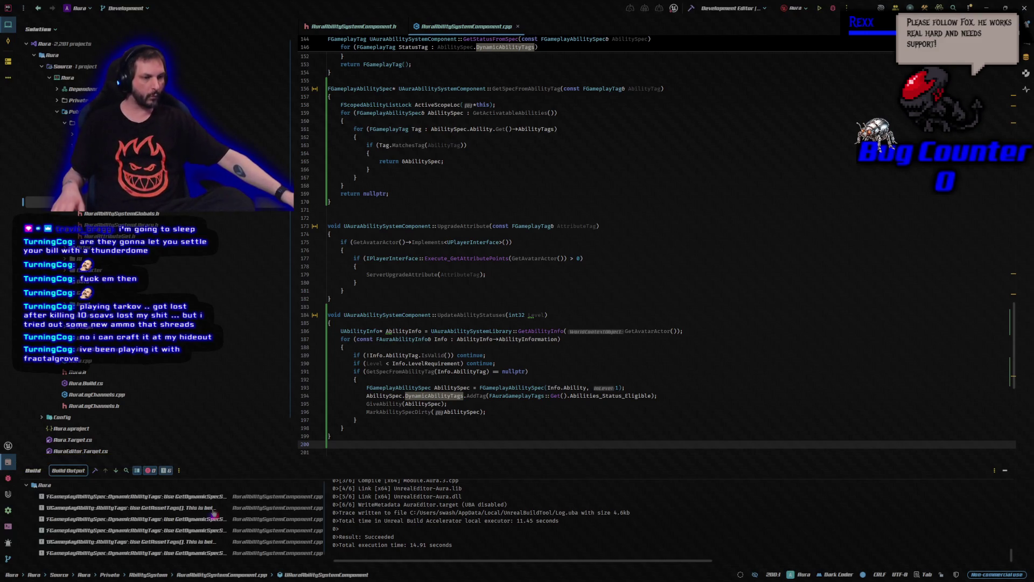
pyautogui.scroll(5, 425, 550)
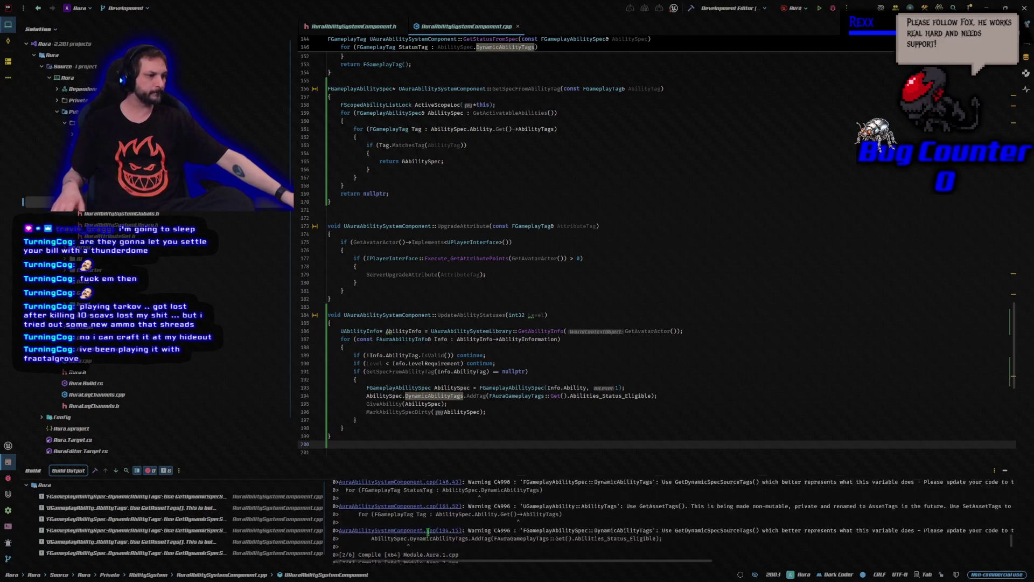
pyautogui.scroll(3, 429, 530)
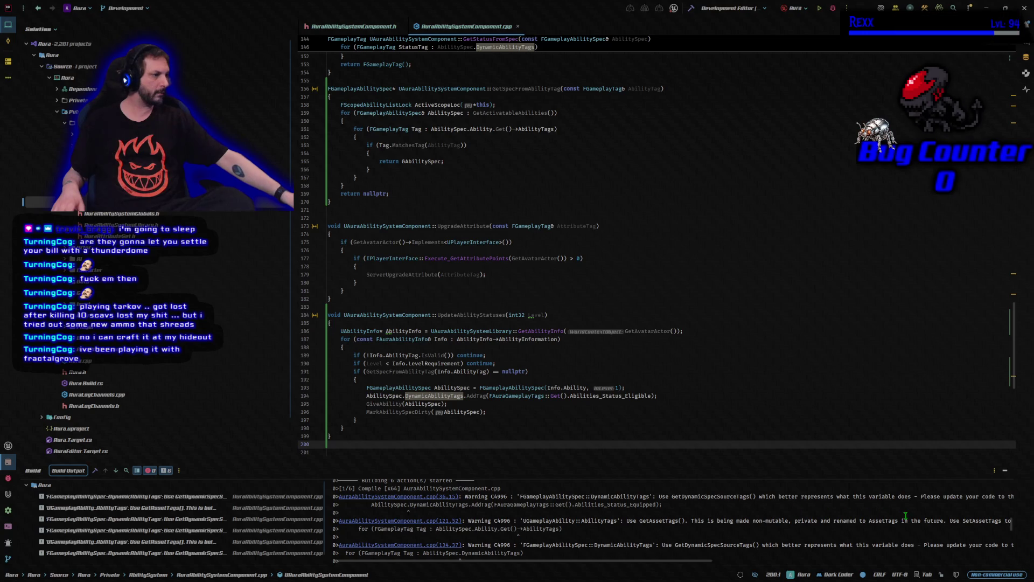
pyautogui.scroll(-8, 453, 501)
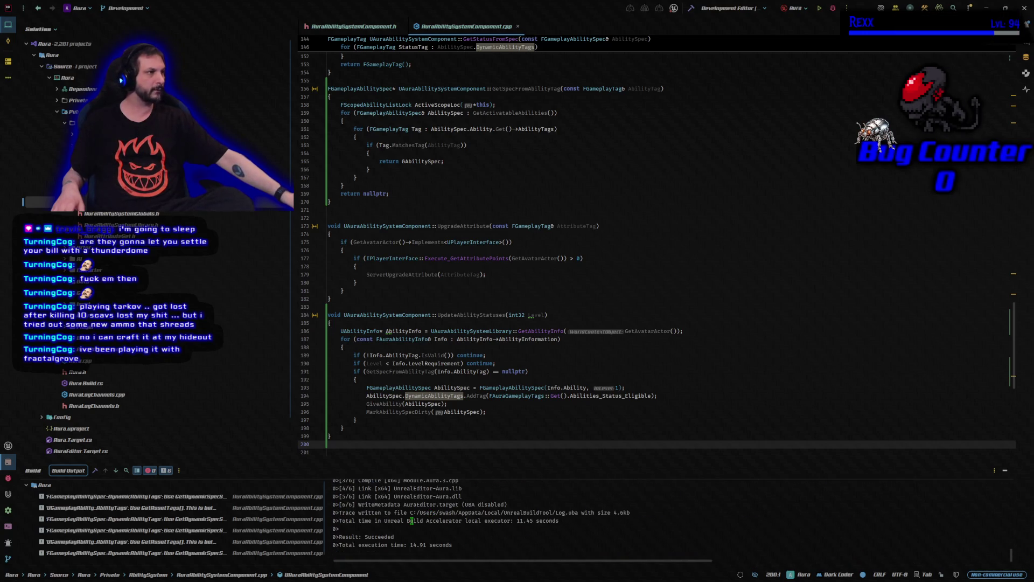
pyautogui.click(834, 8)
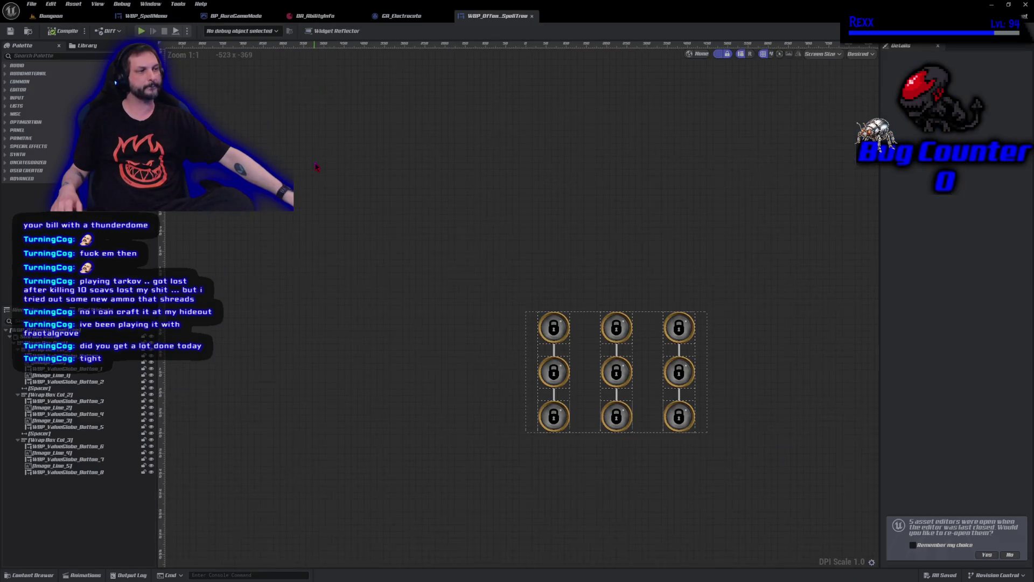
# Step: Reopen last session's asset editors and browse the Abilities > Lightning folder in the Content Drawer
pyautogui.click(48, 19)
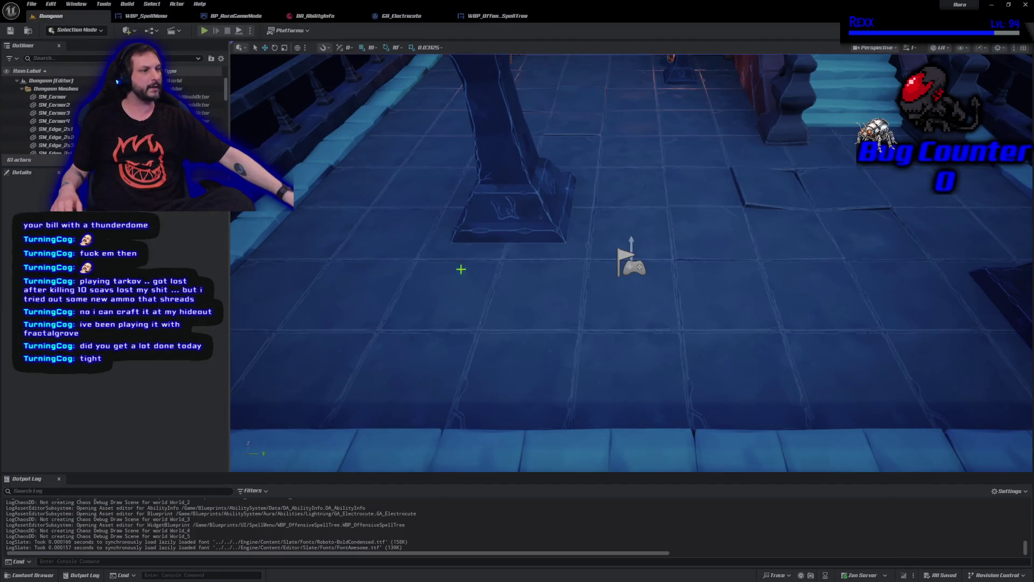
pyautogui.click(31, 575)
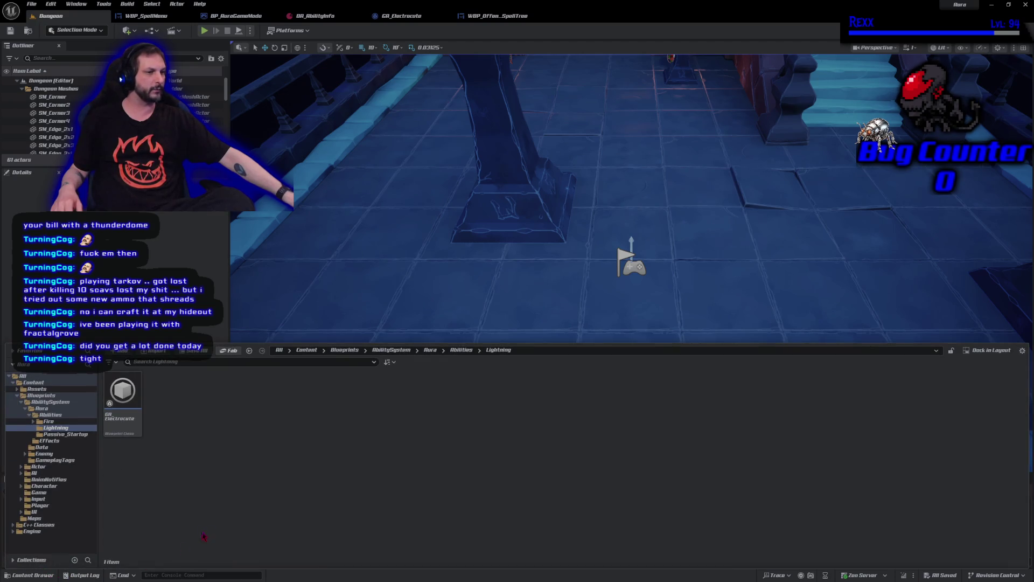
pyautogui.click(144, 16)
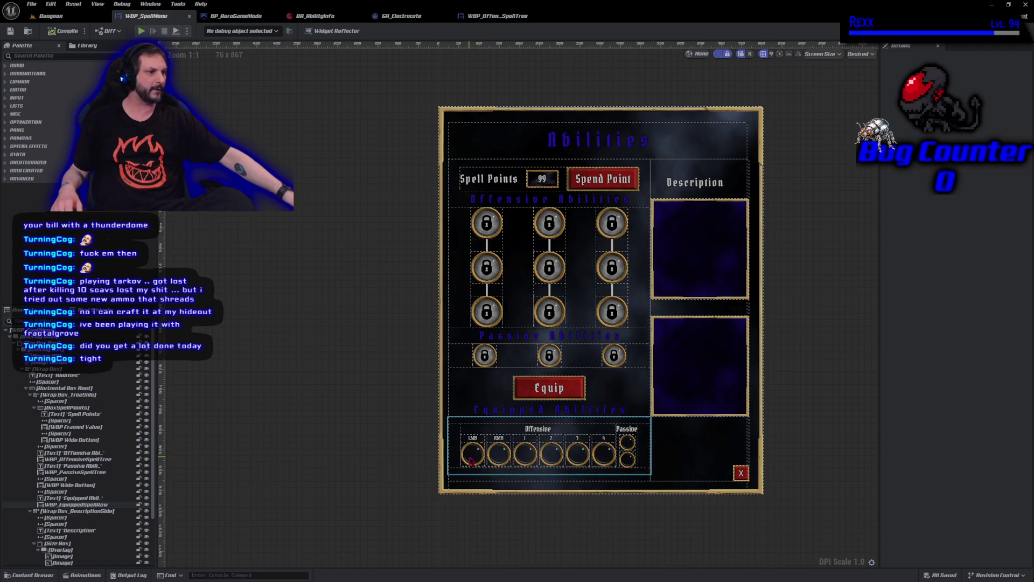
pyautogui.scroll(10, 464, 479)
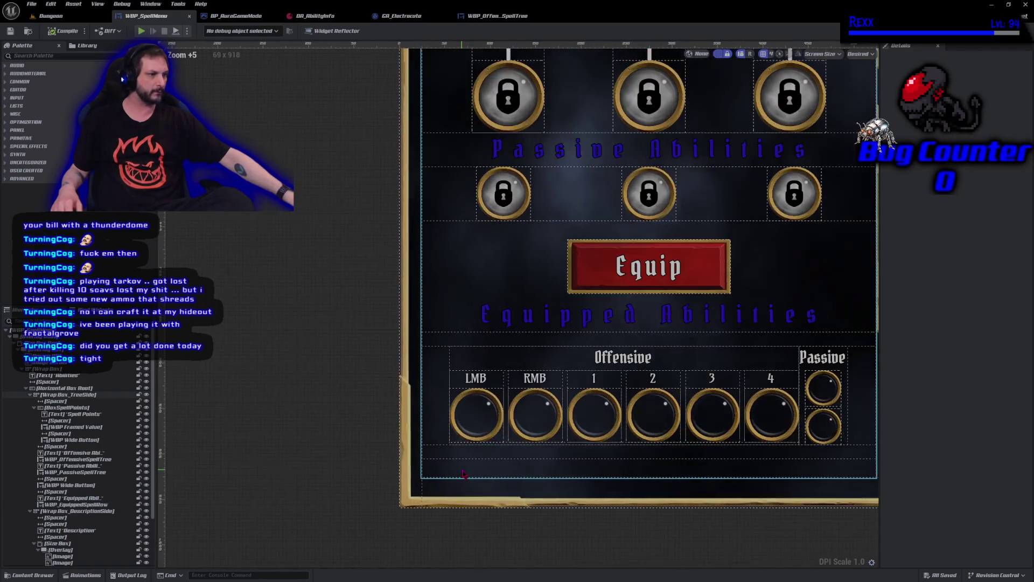
pyautogui.scroll(-7, 481, 397)
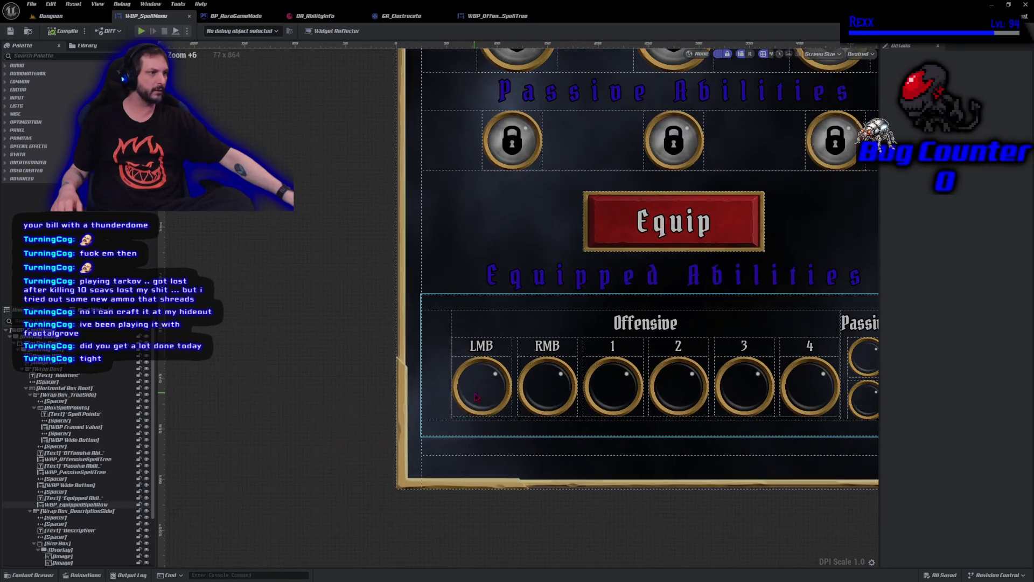
pyautogui.moveTo(428, 457); pyautogui.dragTo(414, 491)
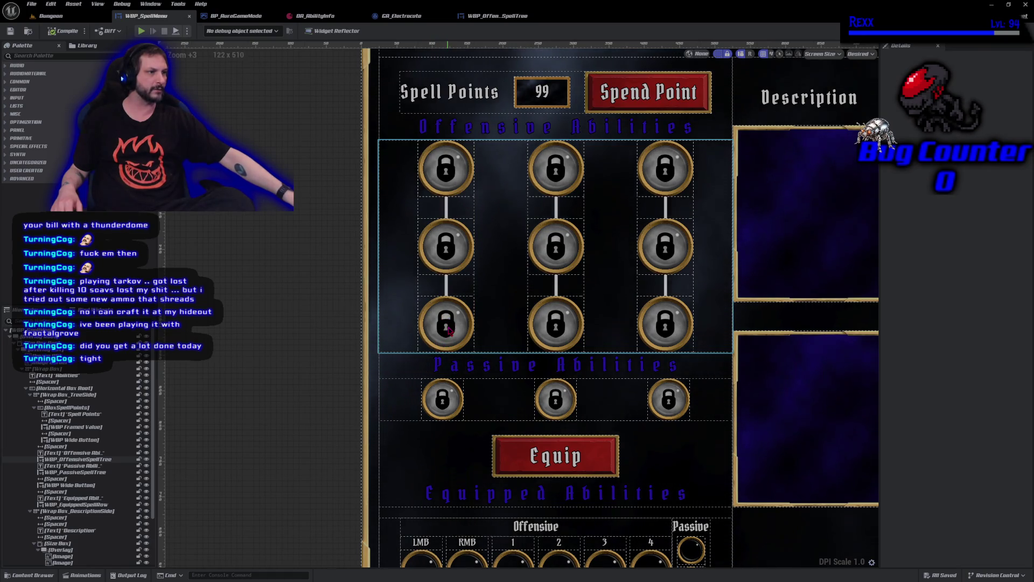
pyautogui.moveTo(455, 330); pyautogui.dragTo(381, 387)
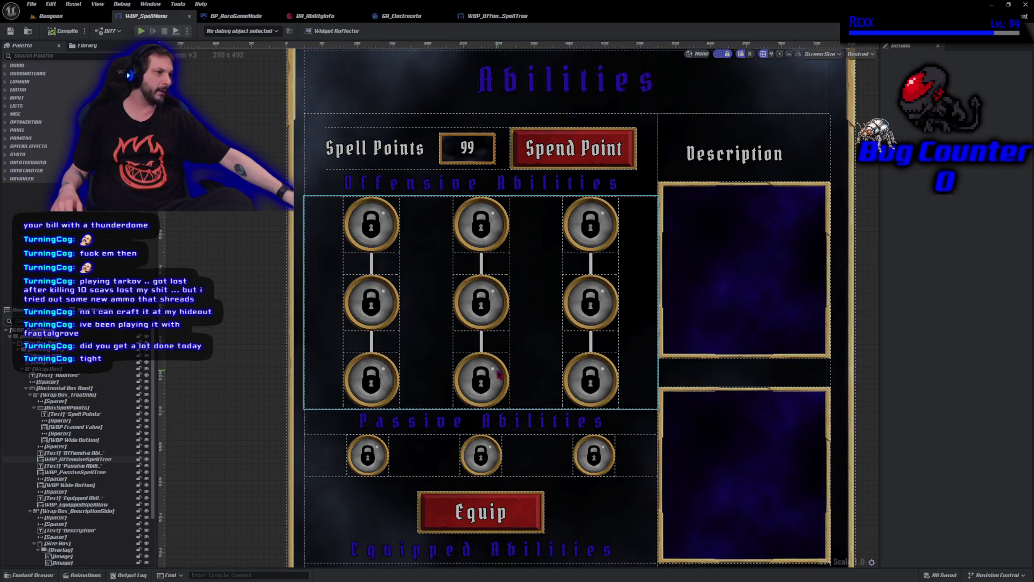
pyautogui.click(85, 20)
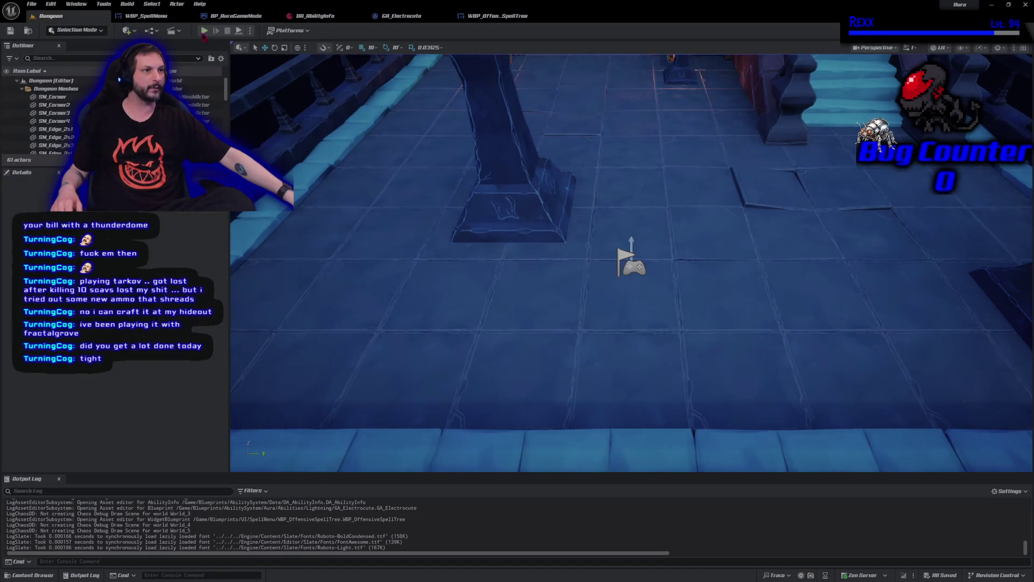
# Step: Play the Dungeon level, check that Fire Bolt shows as unlocked in the Spells menu, then stop
pyautogui.hotkey('alt', 'p')
pyautogui.click(904, 447)
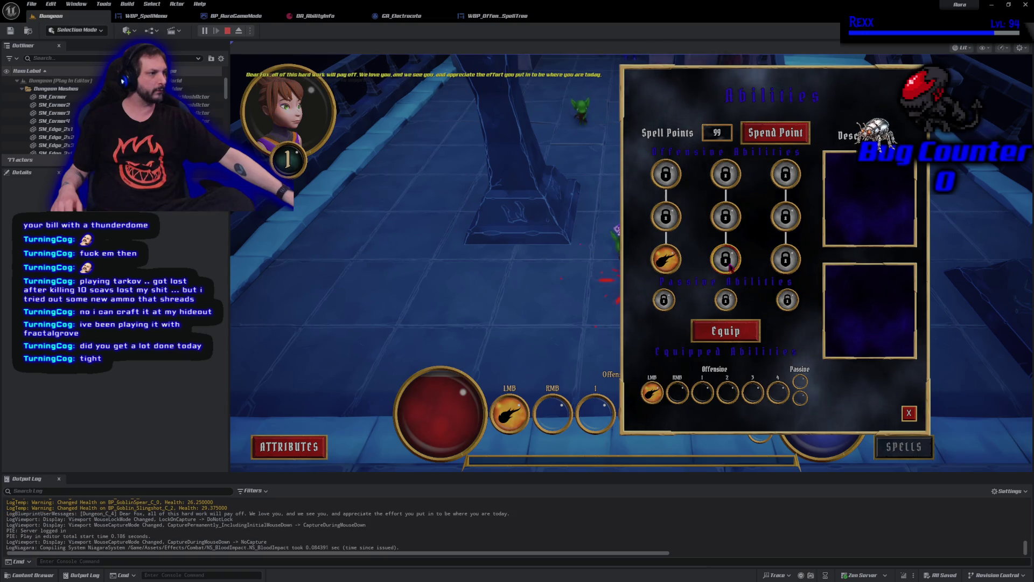
pyautogui.click(910, 413)
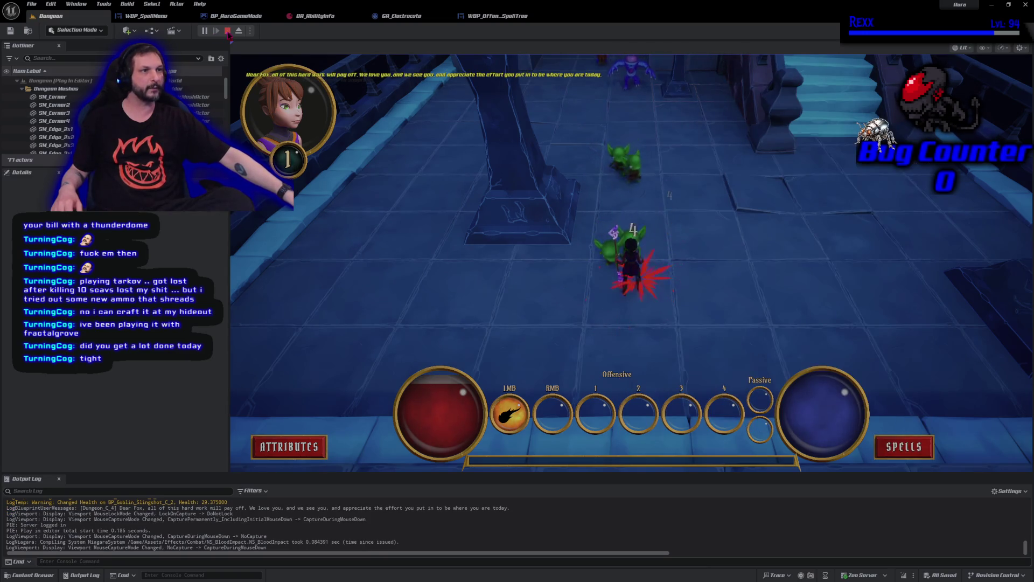
pyautogui.click(227, 30)
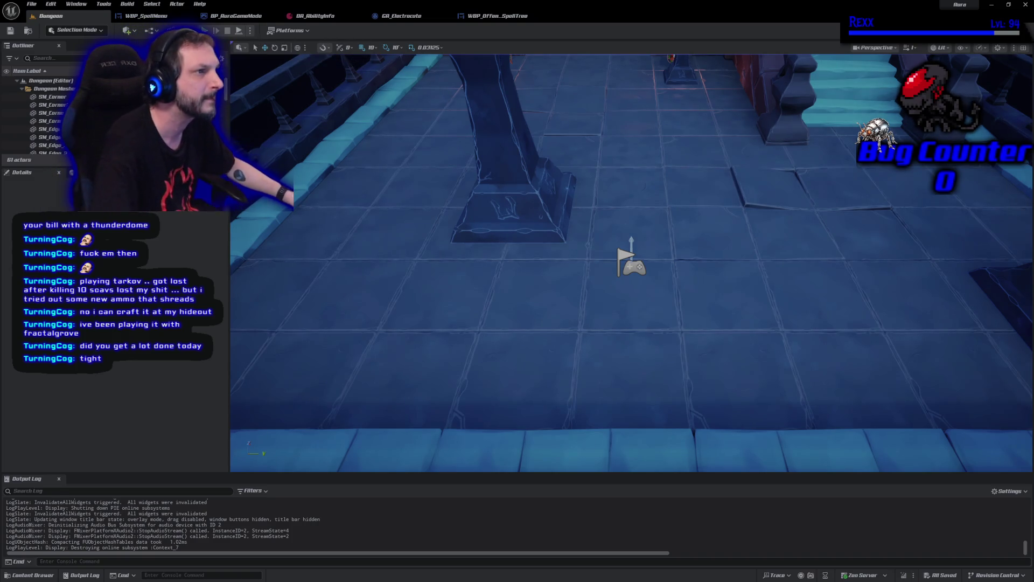
# Step: Replay the level and cast Fire Bolt with LMB at nearby goblins and the purple demon
pyautogui.click(204, 30)
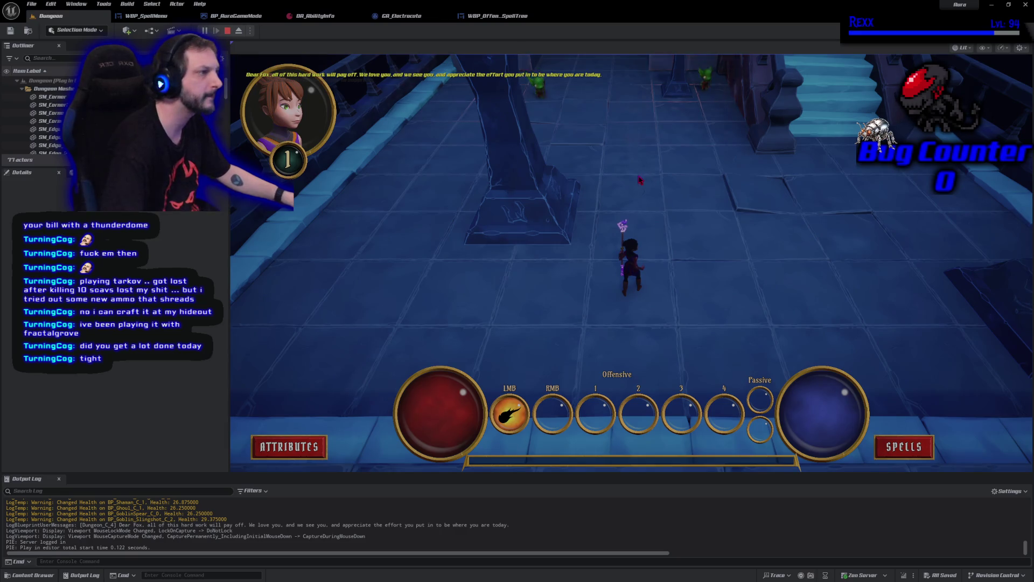
pyautogui.click(674, 134)
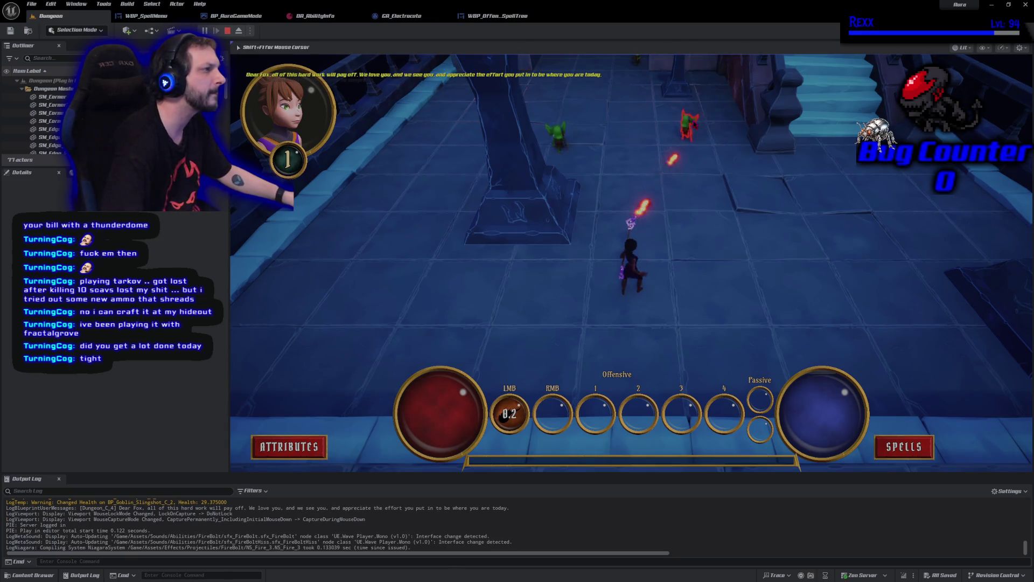
pyautogui.click(613, 214)
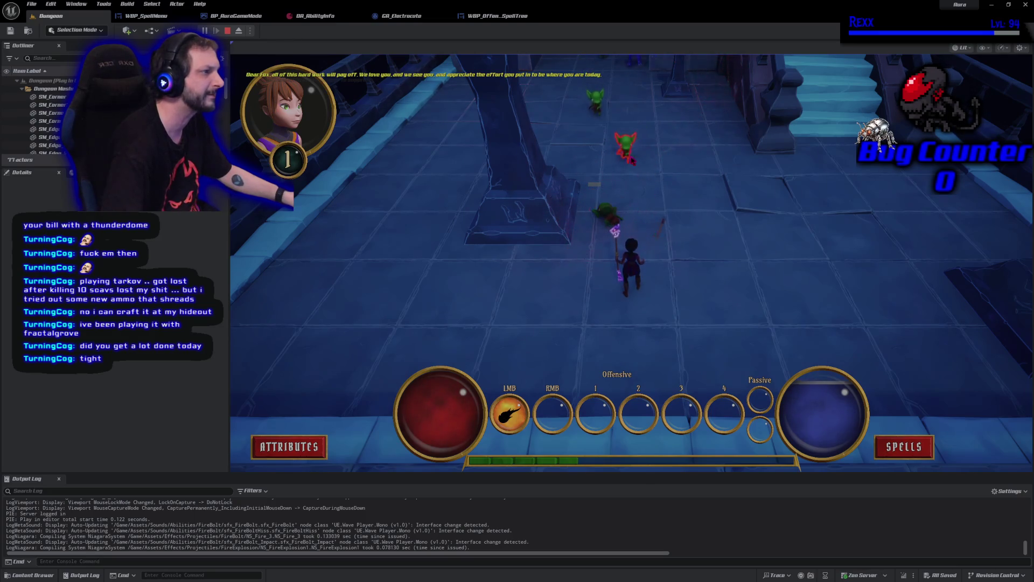
pyautogui.click(607, 156)
pyautogui.click(612, 159)
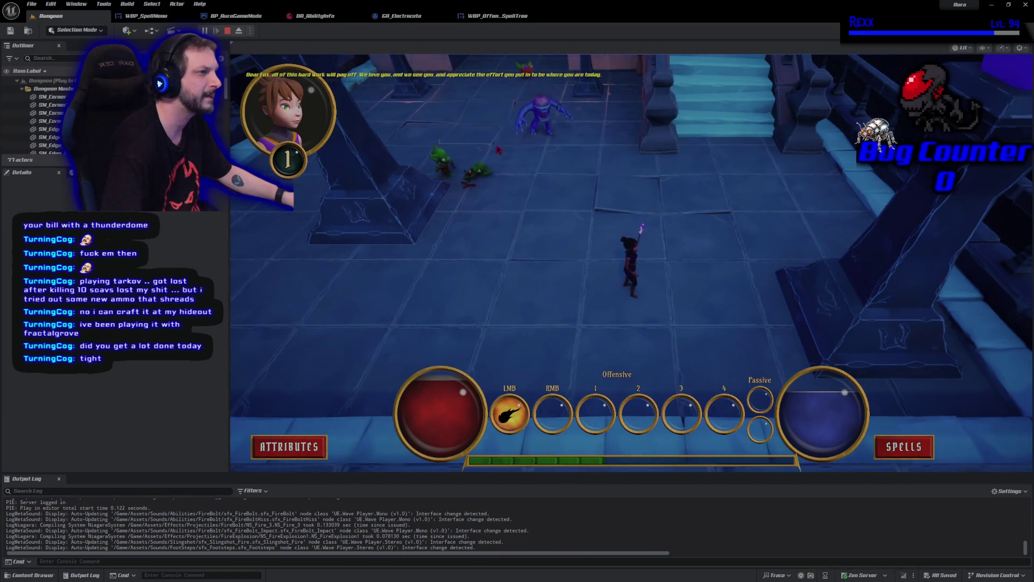
pyautogui.click(555, 135)
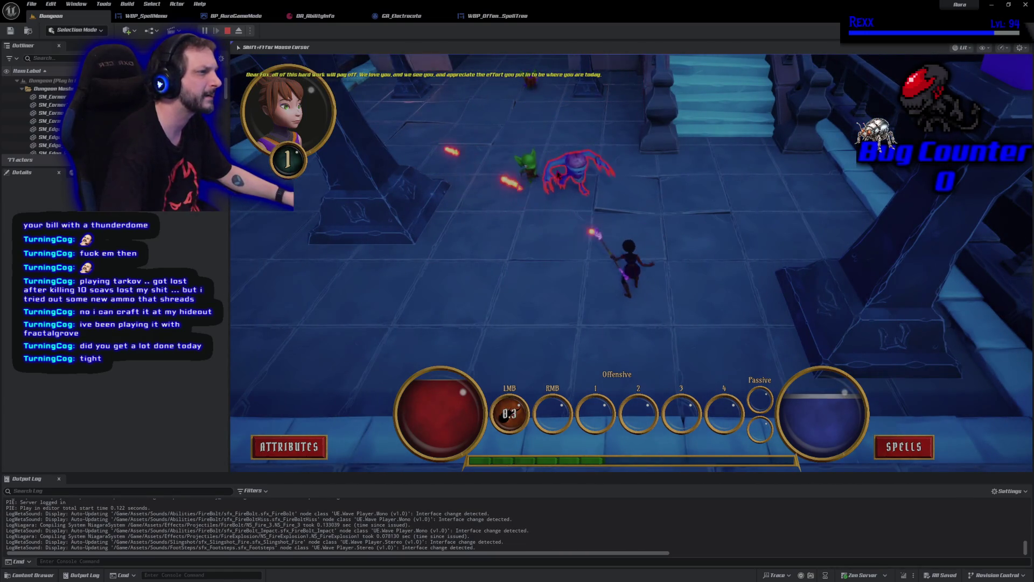
pyautogui.click(511, 180)
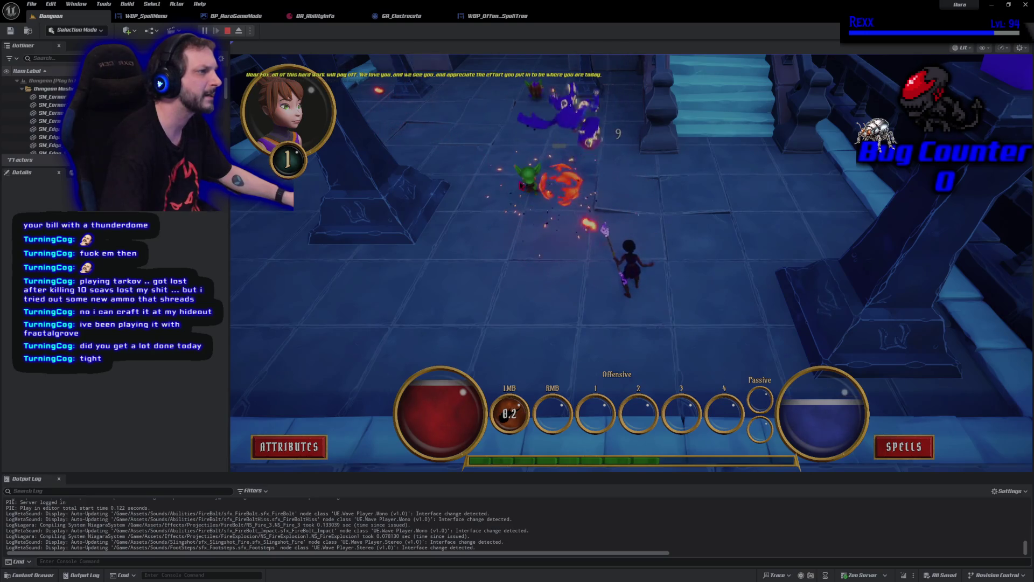
pyautogui.click(509, 181)
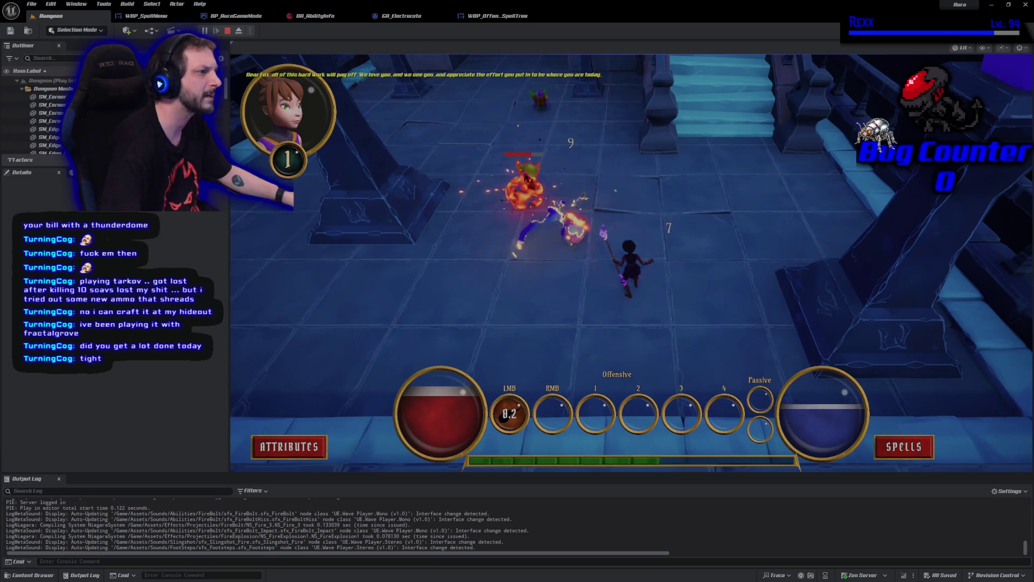
pyautogui.click(526, 177)
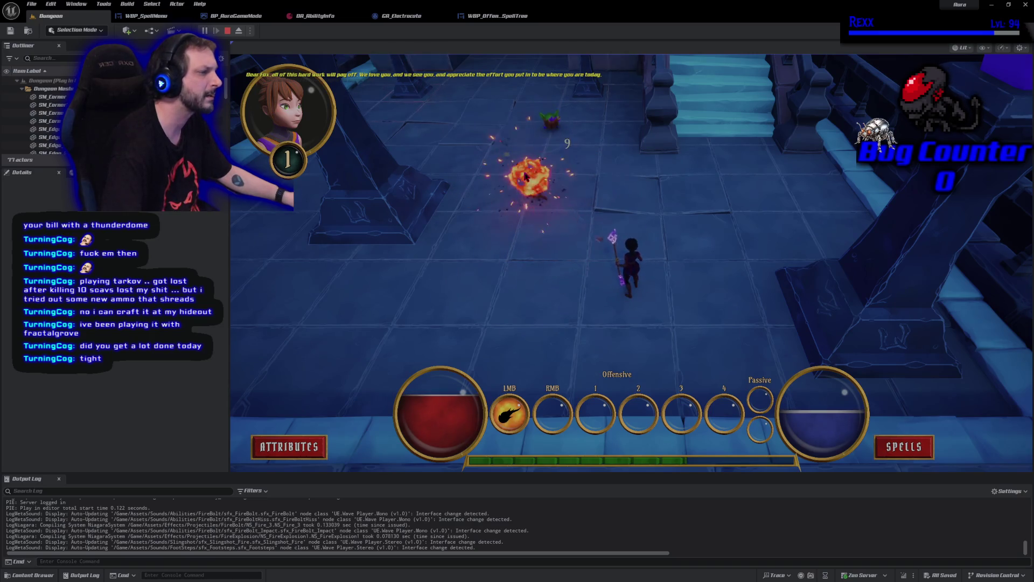
# Step: Move to a new area, fire bolts into the demon group, then end the session
pyautogui.click(563, 200)
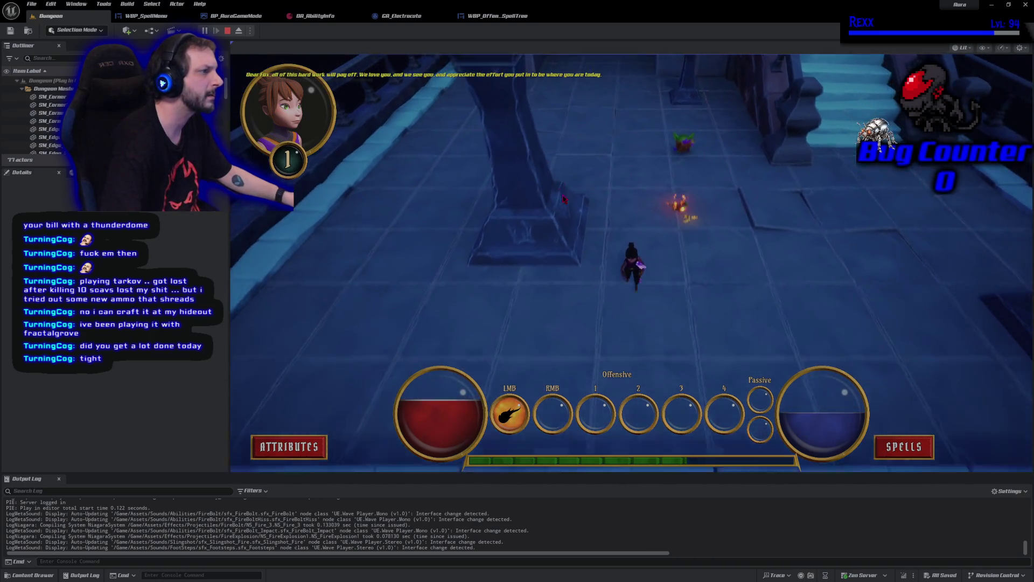
pyautogui.click(639, 156)
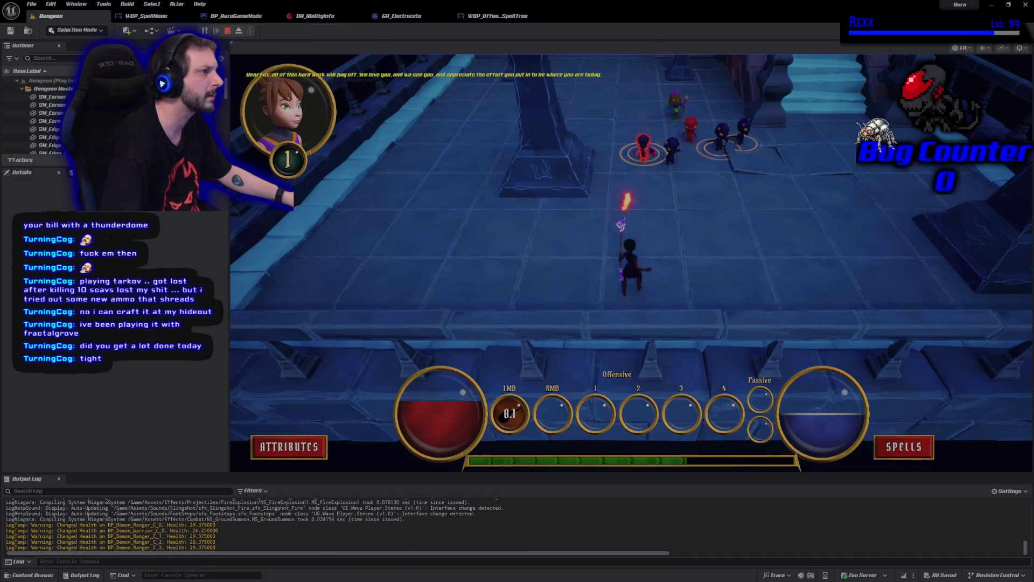
pyautogui.click(669, 165)
pyautogui.click(668, 166)
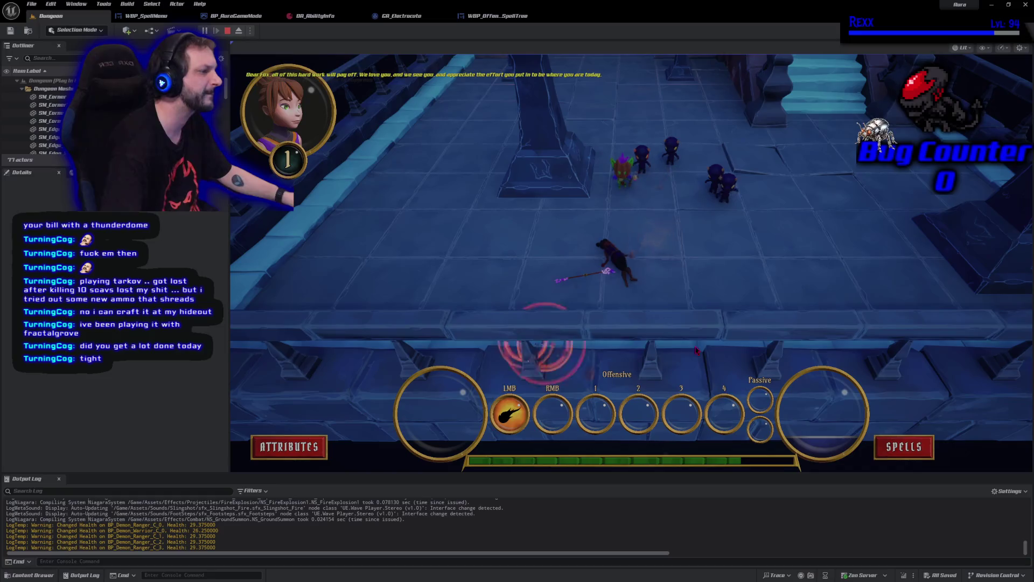
pyautogui.press('Escape')
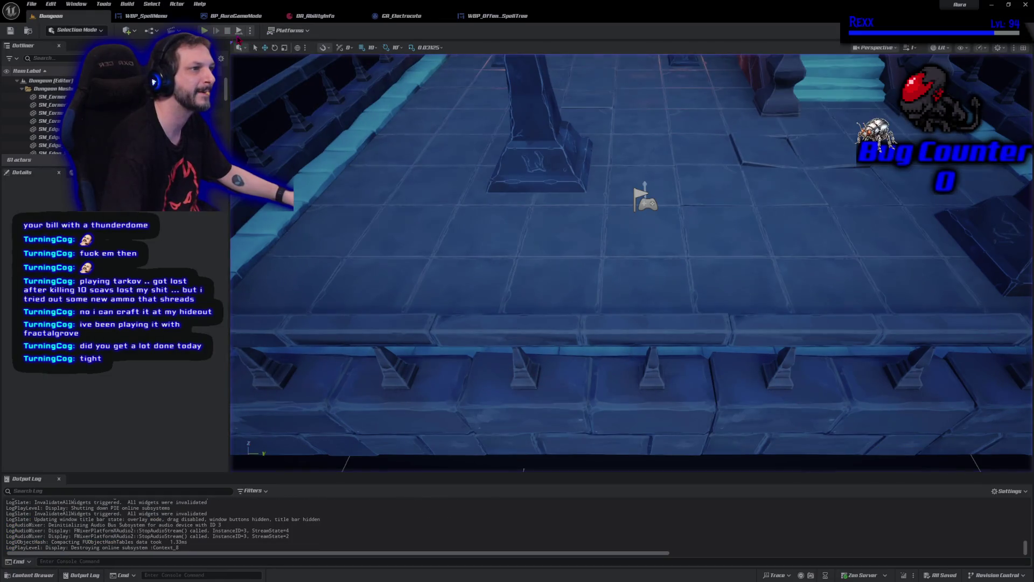
# Step: Start, stop, and restart Play In Editor for a fresh Dungeon session with Fire Bolt on LMB
pyautogui.click(205, 30)
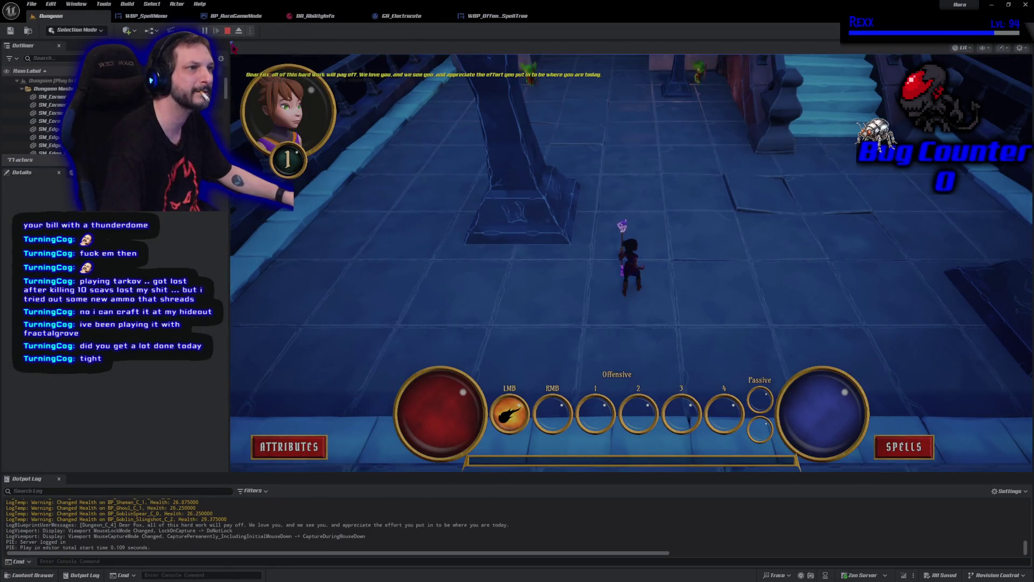
pyautogui.click(228, 31)
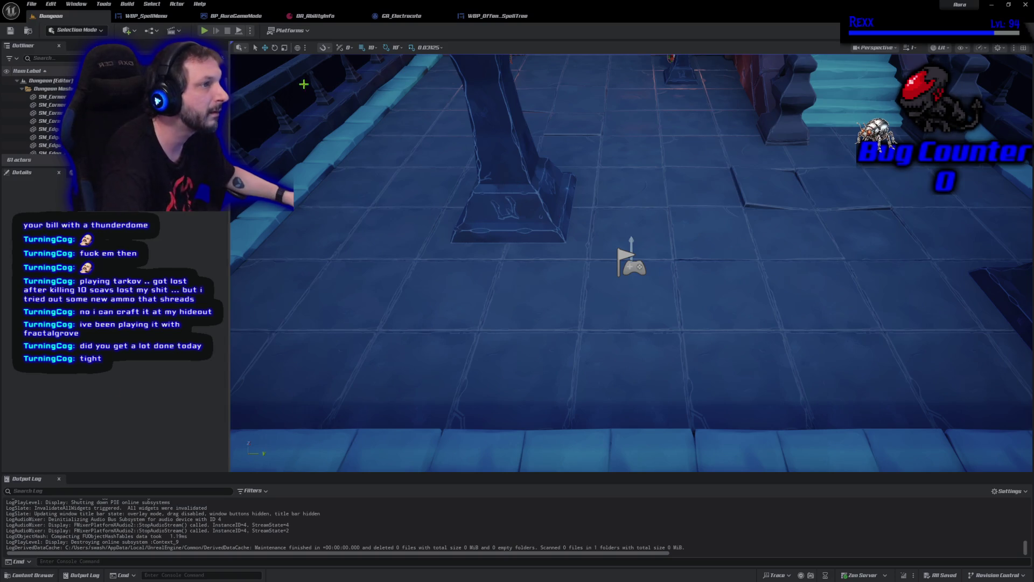
pyautogui.click(204, 30)
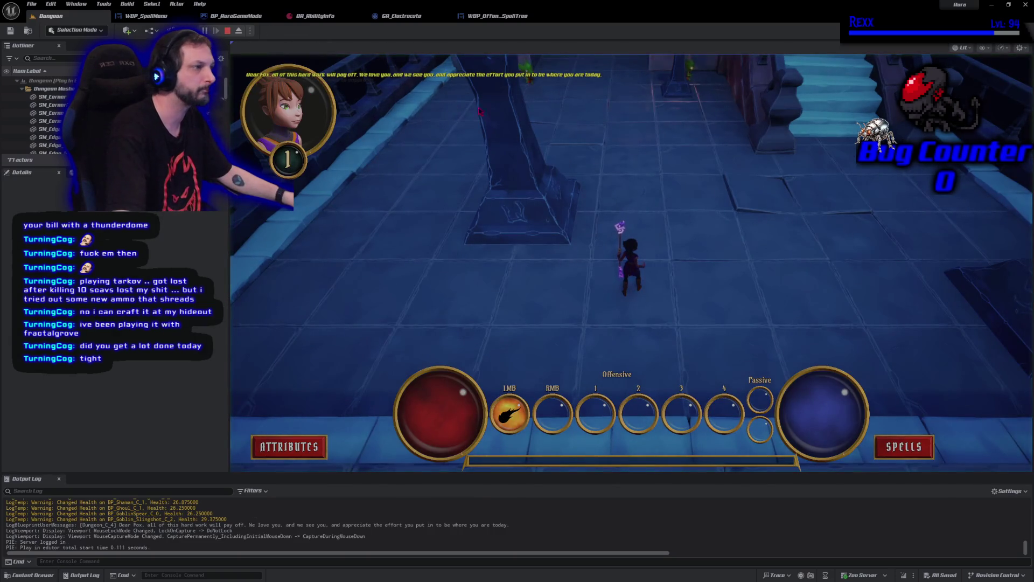
# Step: Cast fireballs at the far goblin, the approaching goblins, and the burning ghoul
pyautogui.click(703, 99)
pyautogui.click(700, 108)
pyautogui.click(695, 119)
pyautogui.click(695, 119)
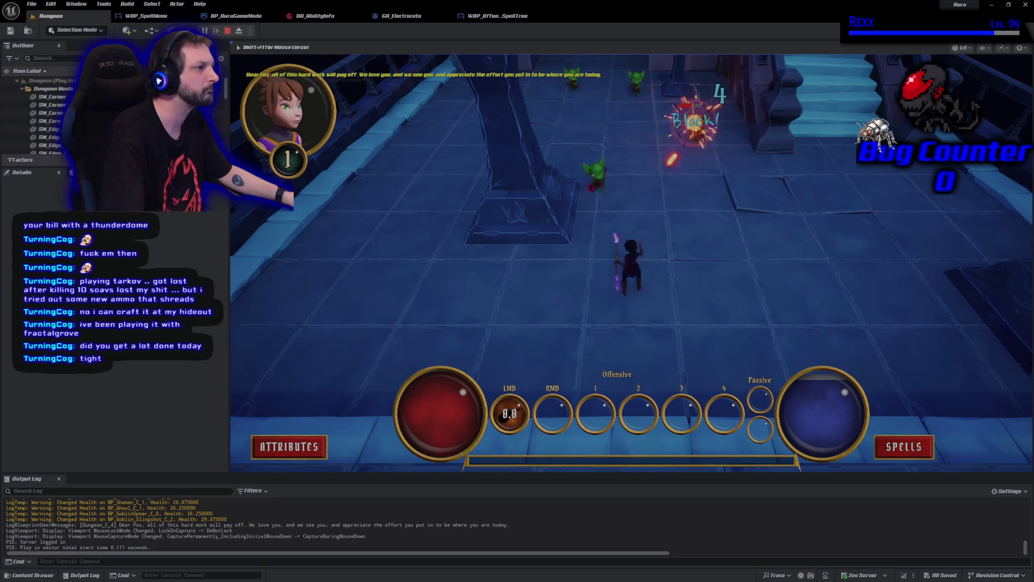
pyautogui.click(600, 194)
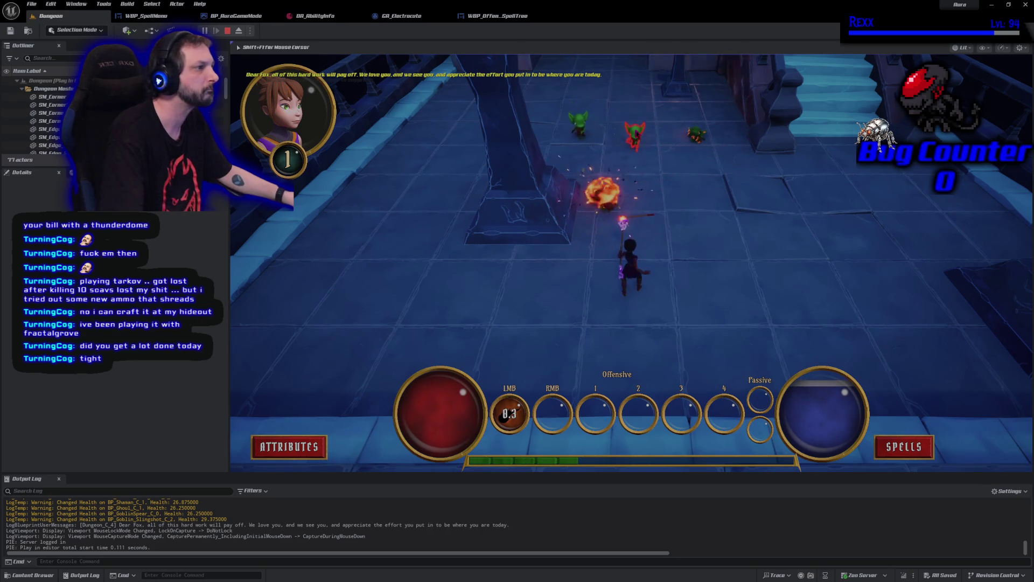
pyautogui.click(638, 153)
pyautogui.click(637, 162)
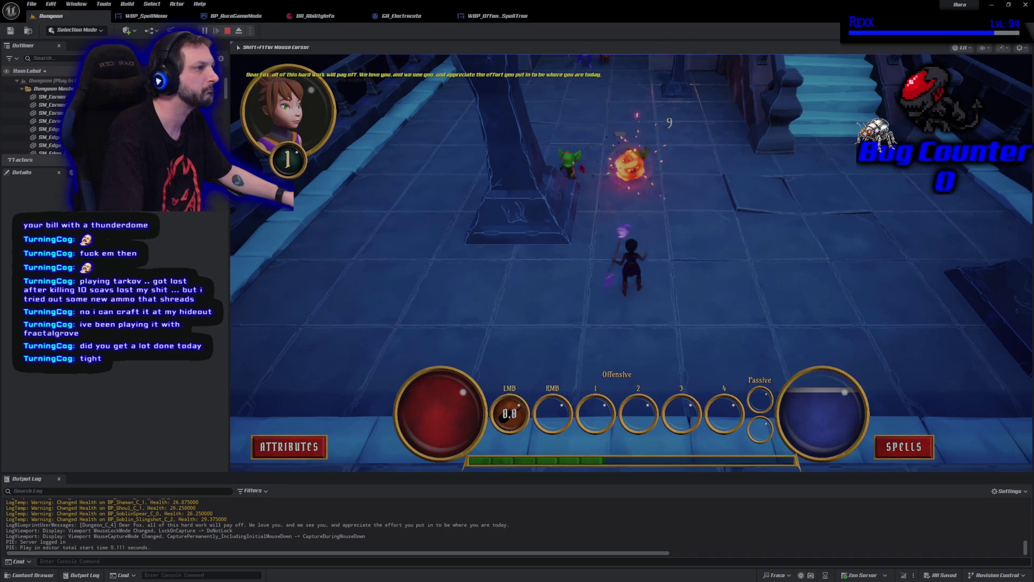
pyautogui.click(455, 185)
pyautogui.click(461, 186)
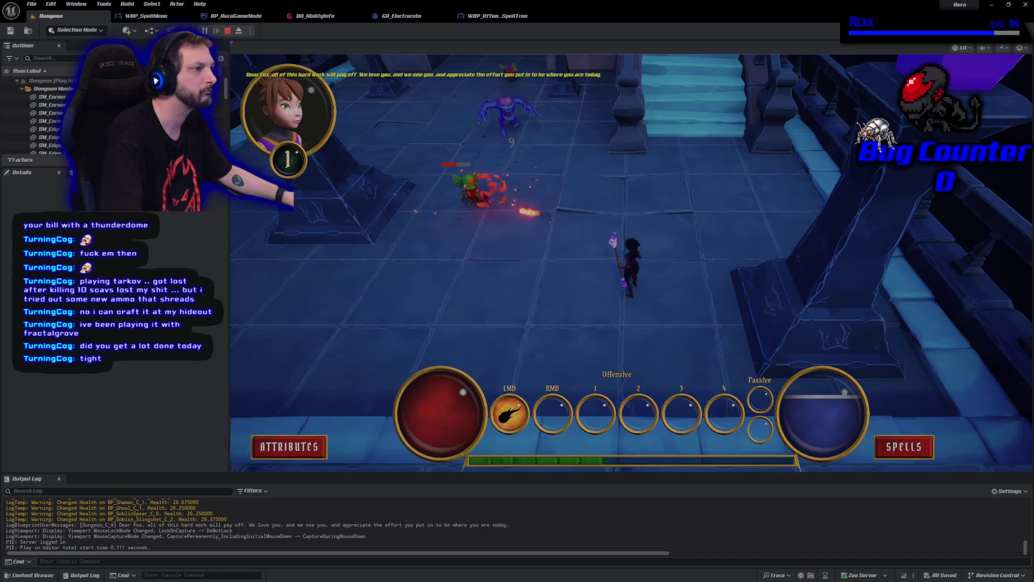
pyautogui.click(470, 186)
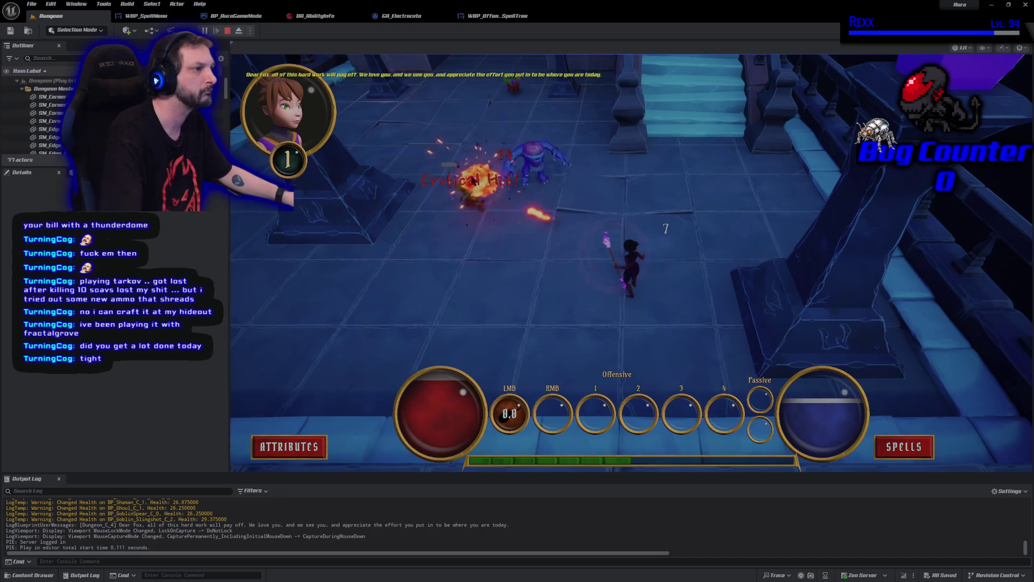
pyautogui.click(530, 179)
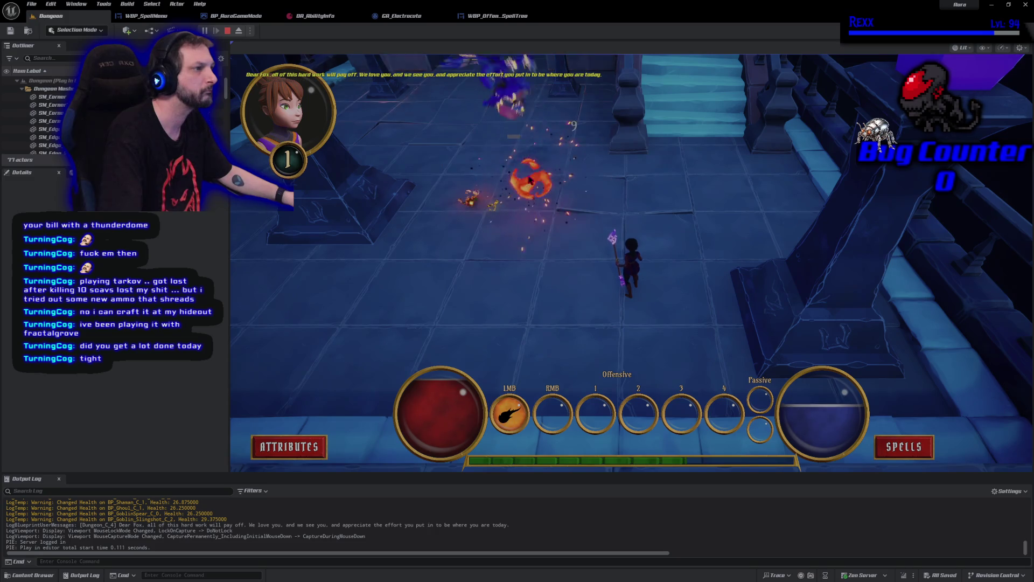
# Step: Advance past the stairs and kill the red enemies with fireballs
pyautogui.click(534, 177)
pyautogui.click(576, 201)
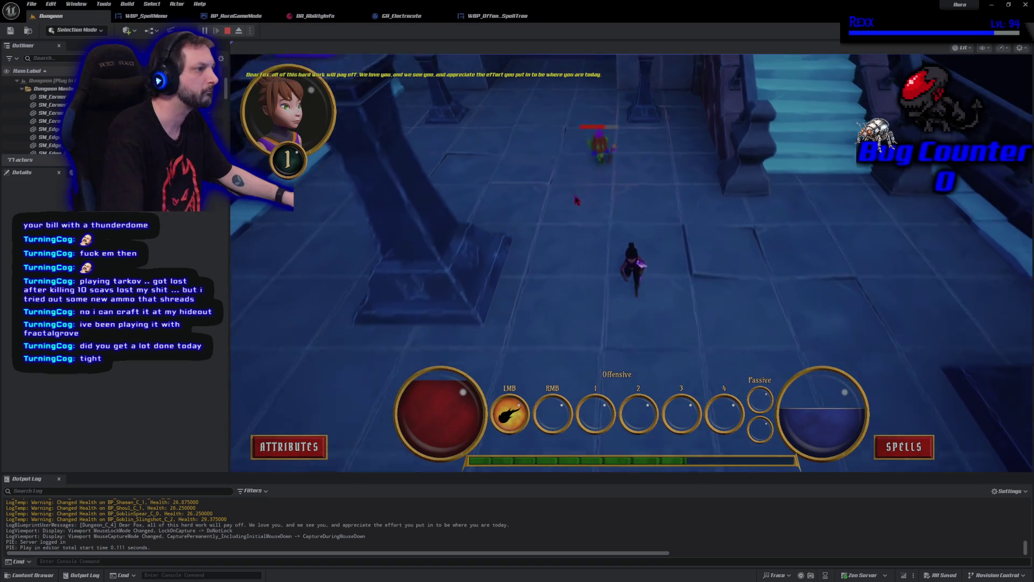
pyautogui.click(648, 146)
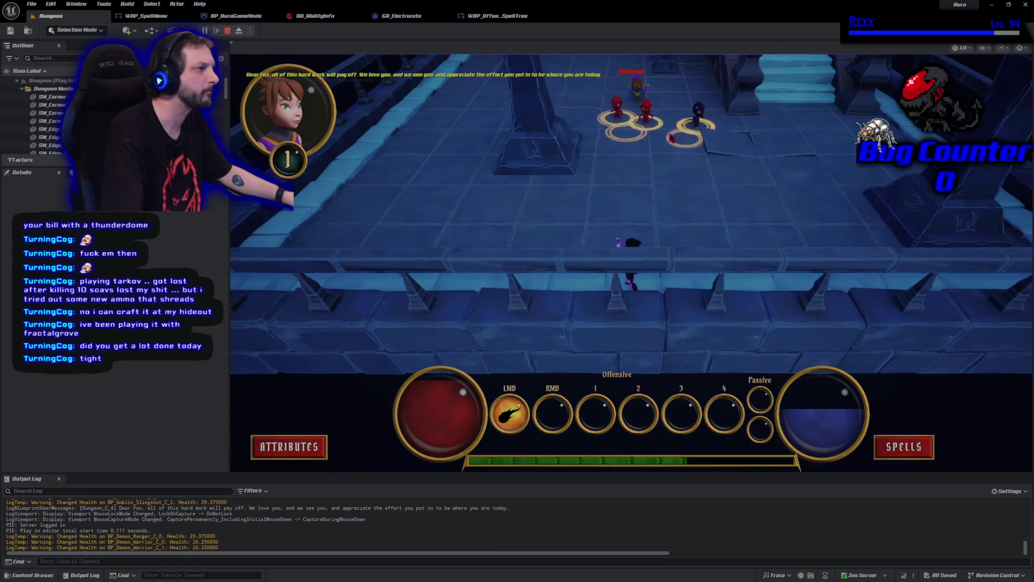
pyautogui.click(682, 136)
pyautogui.click(683, 138)
pyautogui.click(687, 146)
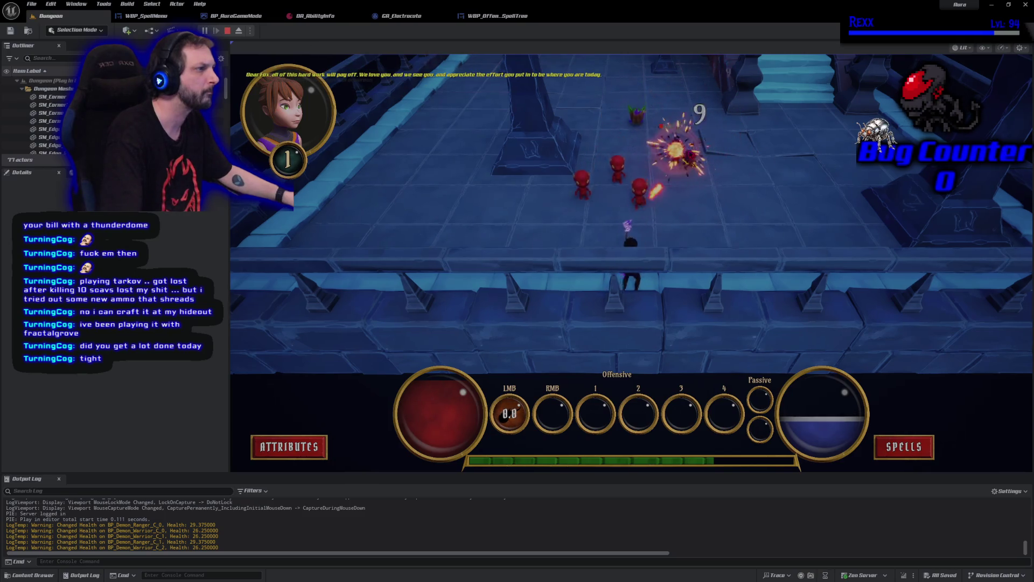
pyautogui.click(476, 248)
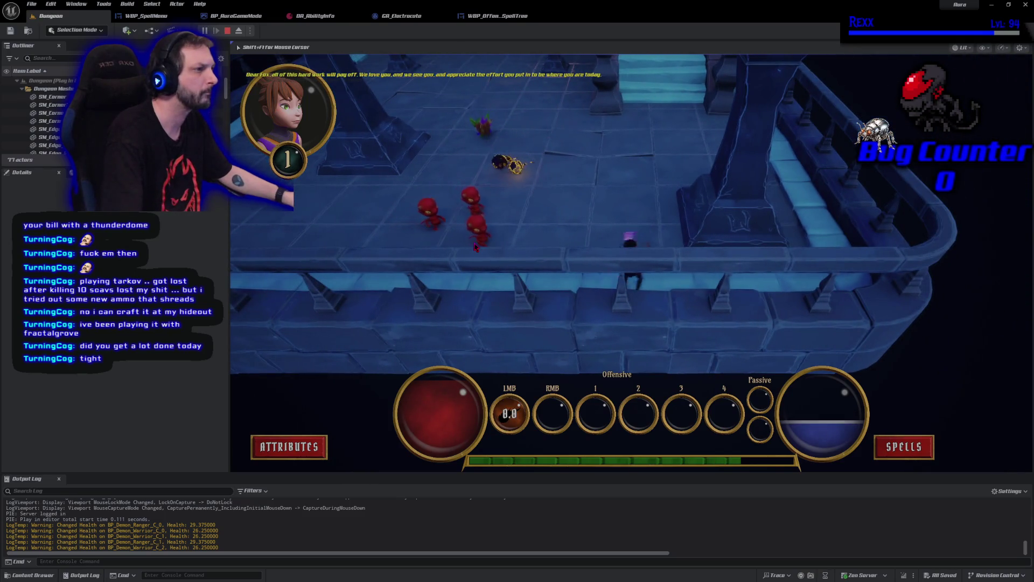
pyautogui.click(476, 245)
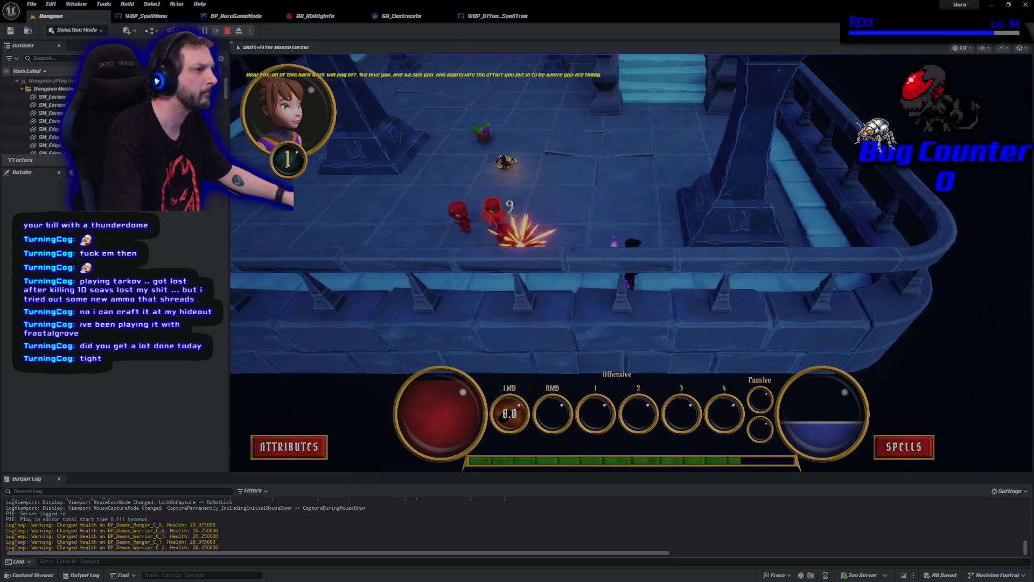
pyautogui.click(512, 221)
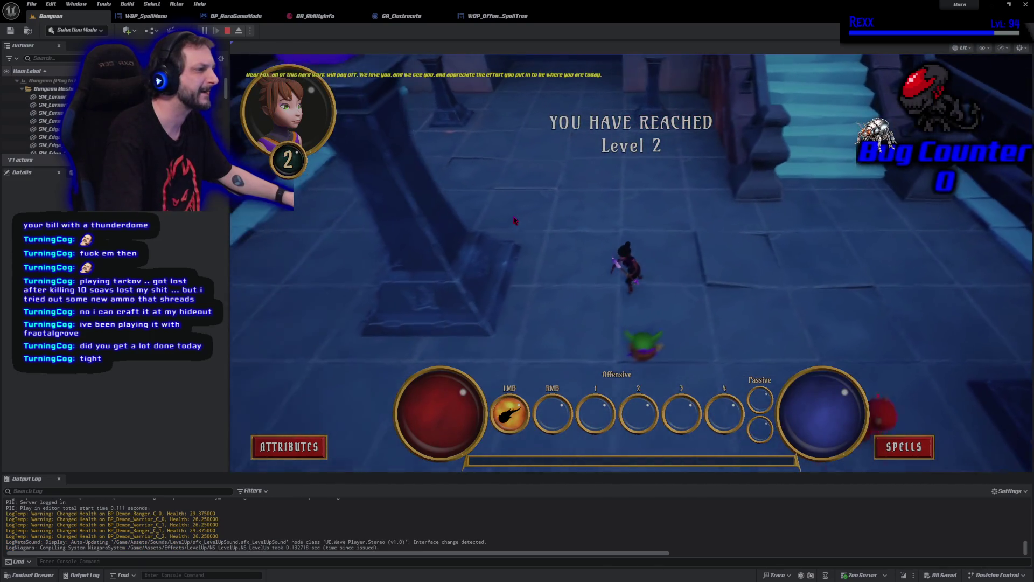
# Step: Fire repeated fireballs at the red enemies on the right
pyautogui.click(841, 253)
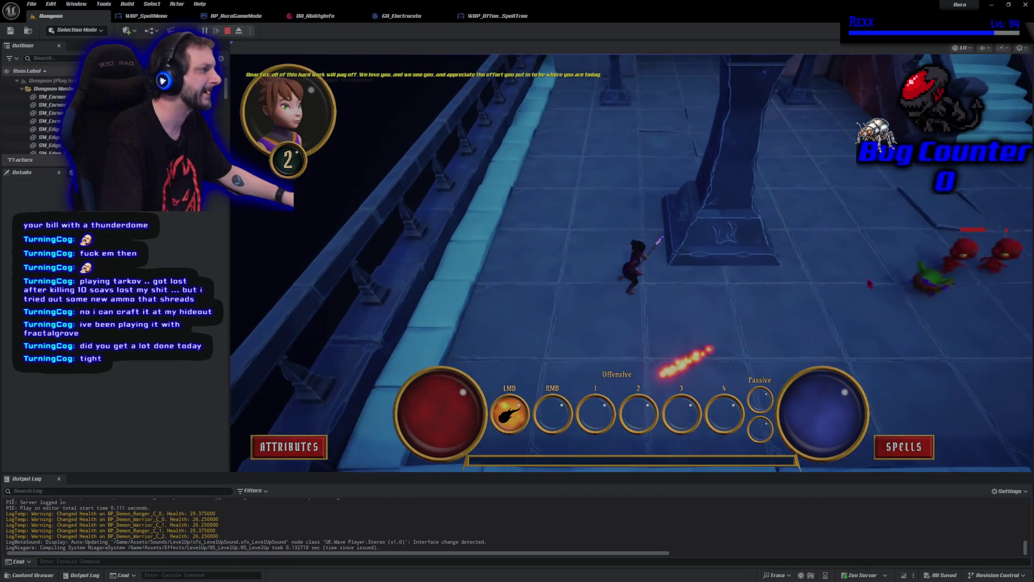
pyautogui.click(871, 208)
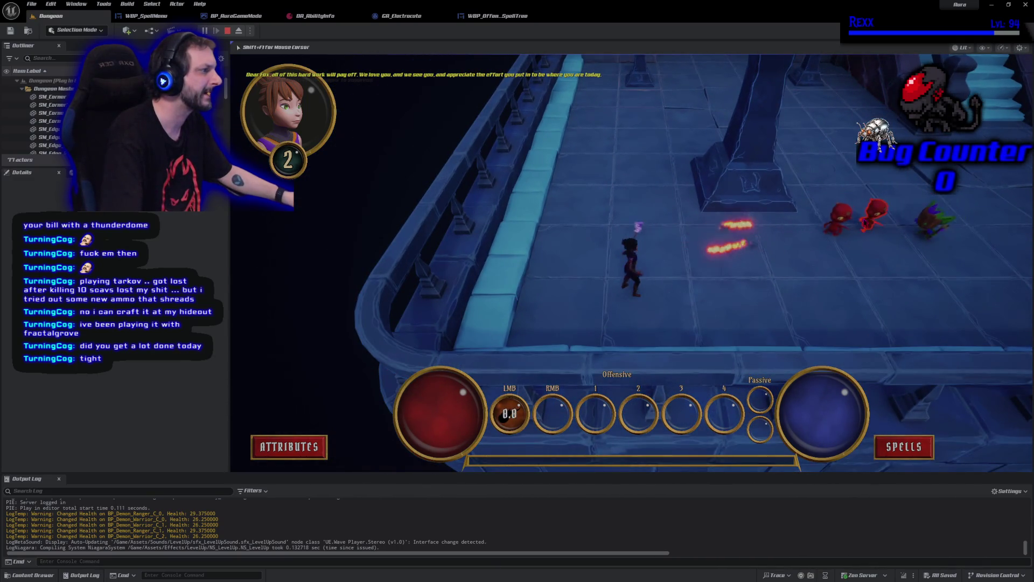
pyautogui.click(844, 247)
pyautogui.click(844, 247)
pyautogui.click(868, 262)
pyautogui.click(869, 261)
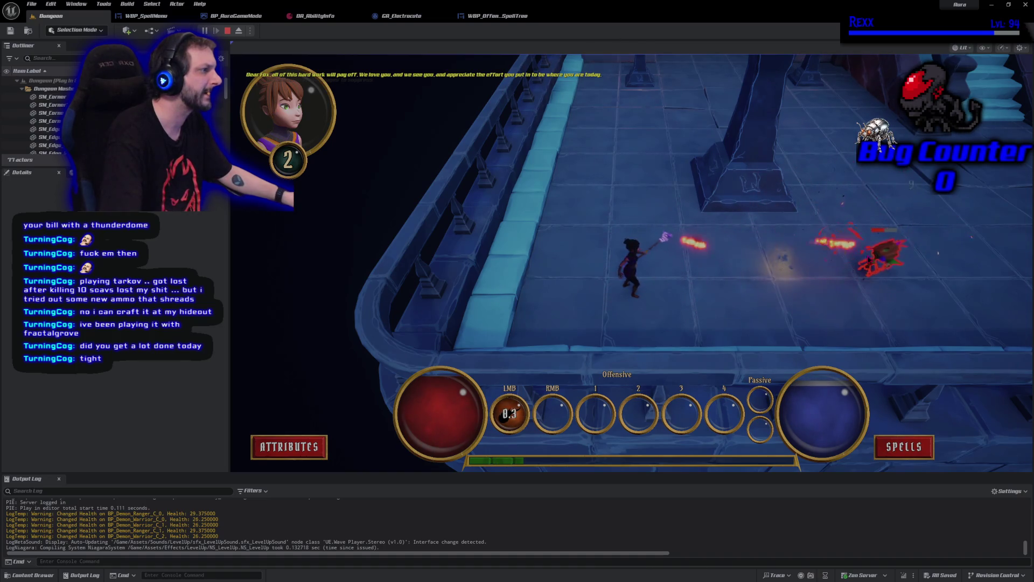
# Step: Check the Spells menu for the unlocked Fire Bolt, then stop the play session
pyautogui.click(900, 446)
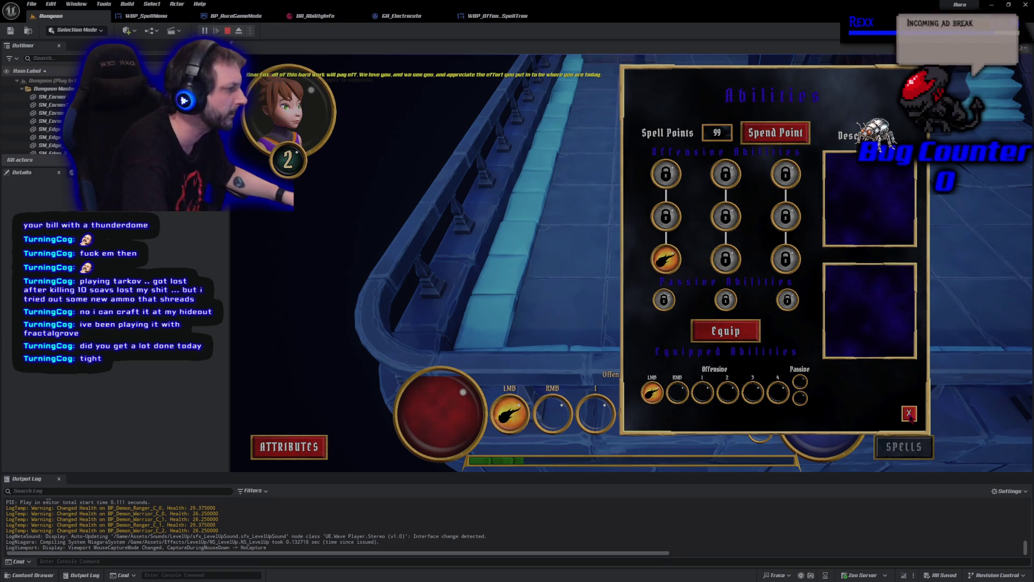
pyautogui.click(910, 413)
pyautogui.click(227, 31)
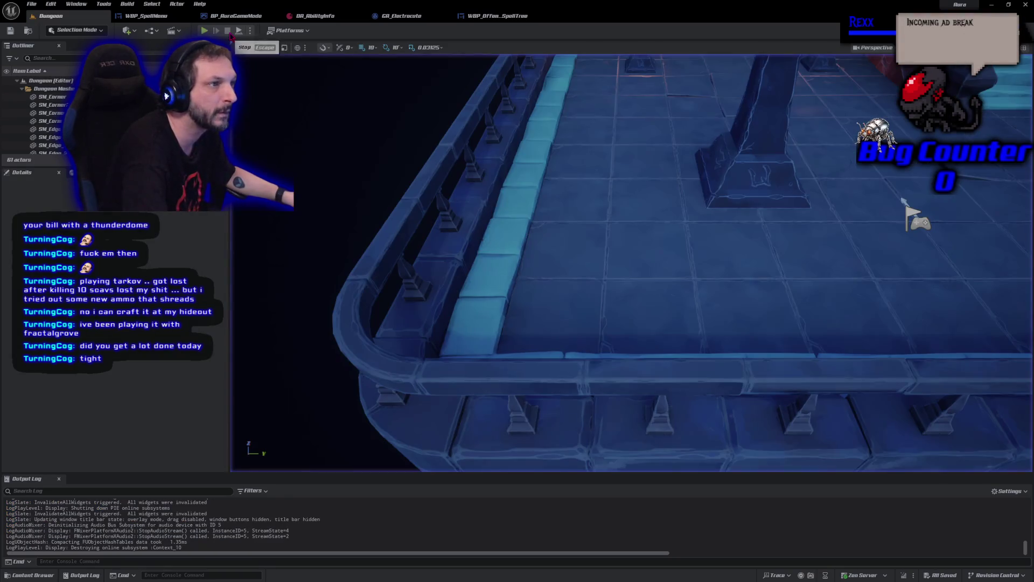